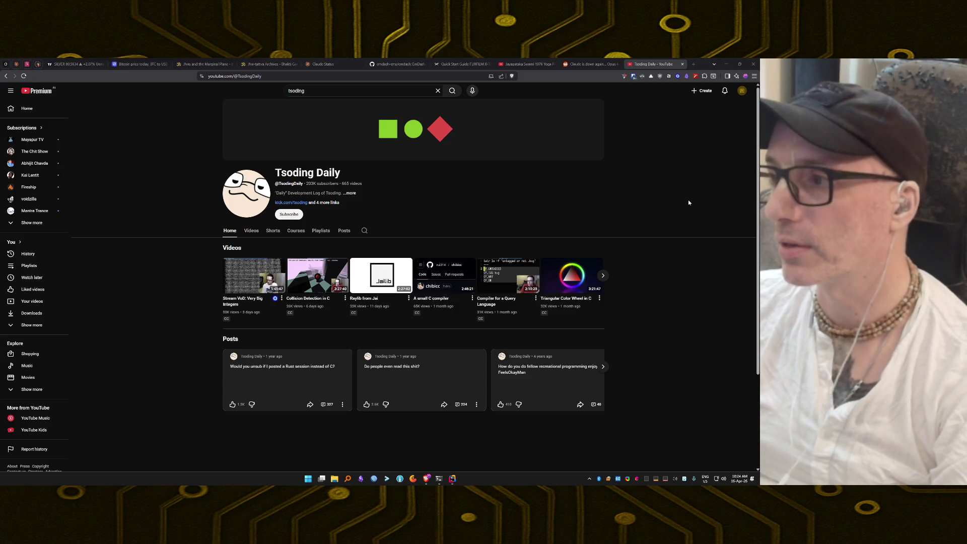
# Go to twitch.tv and open a followed channel's live C++ co-working stream.
pyautogui.scroll(-3, 690, 202)
pyautogui.scroll(3, 690, 202)
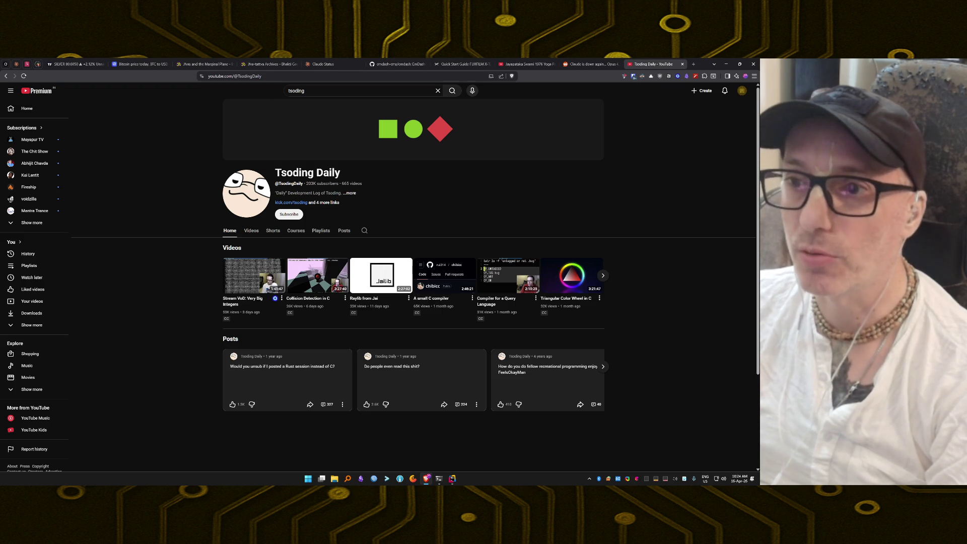
pyautogui.click(237, 76)
pyautogui.write('twi')
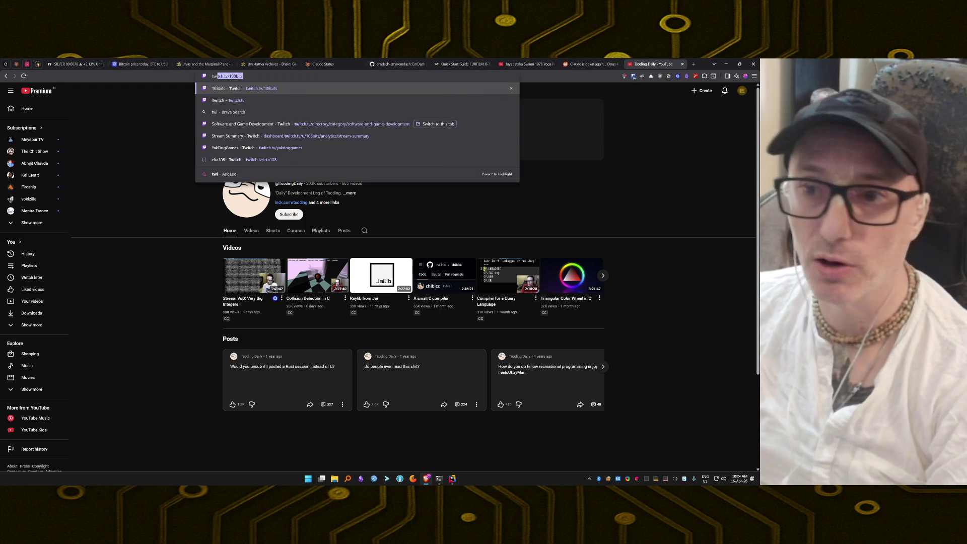
pyautogui.write('tch.tv/')
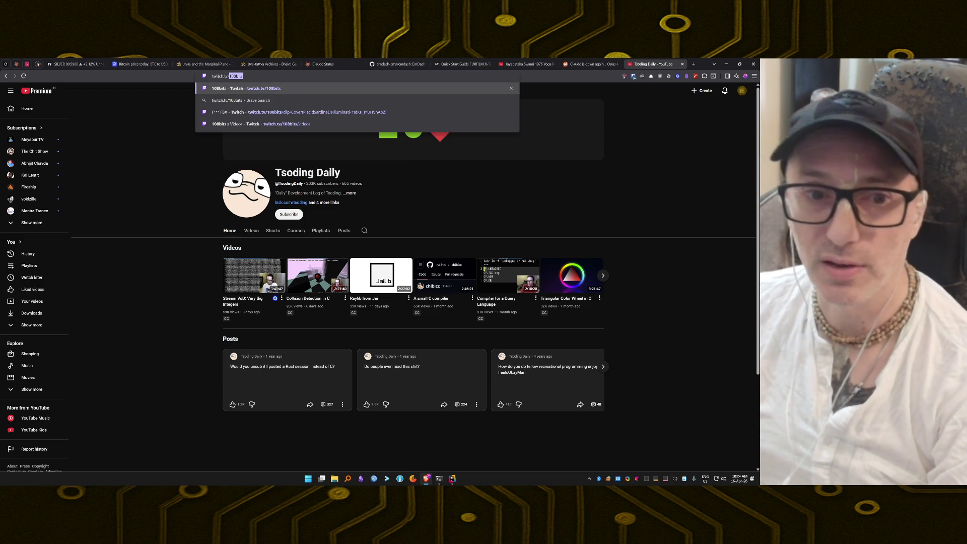
pyautogui.press('Return')
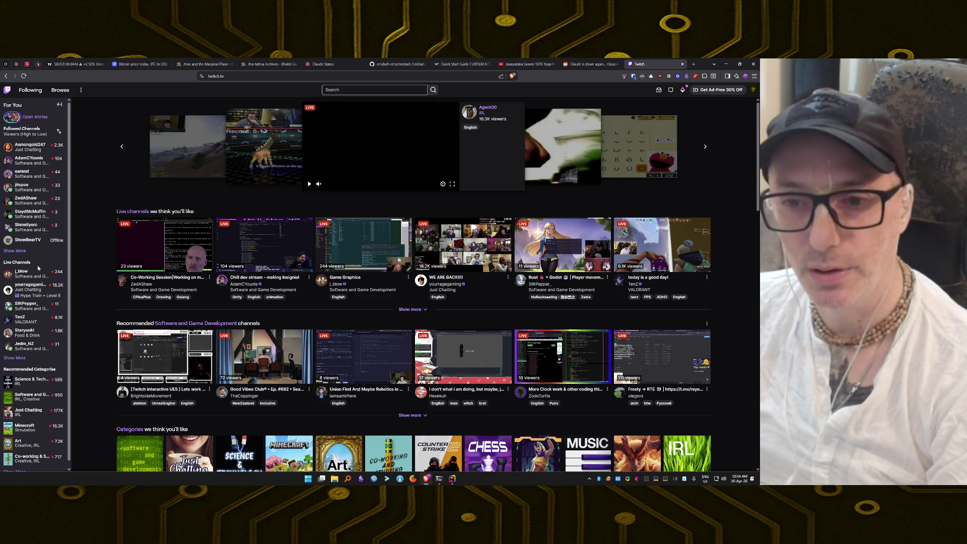
pyautogui.click(28, 200)
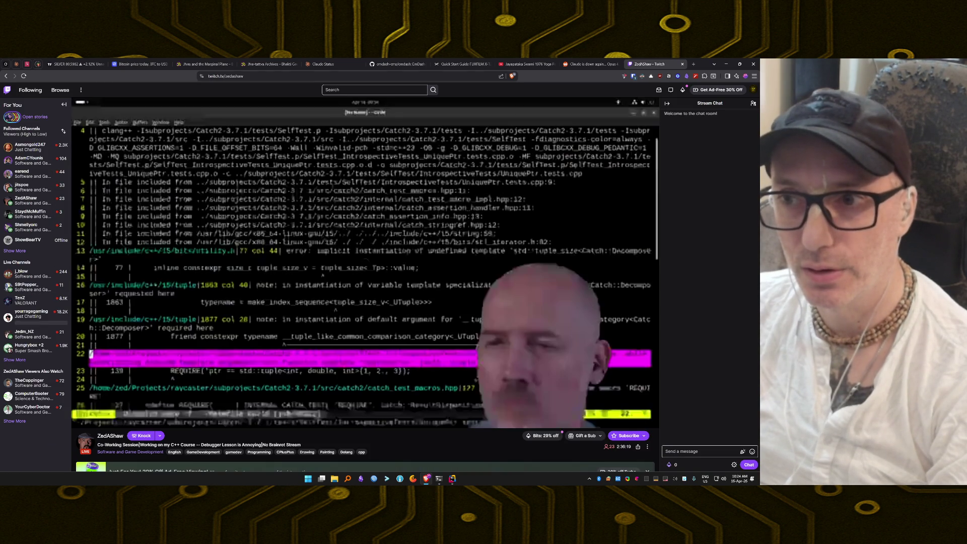
# Close the Twitch stream tab to get back to the r/ClaudeCode thread.
pyautogui.hotkey('ctrl', 'l')
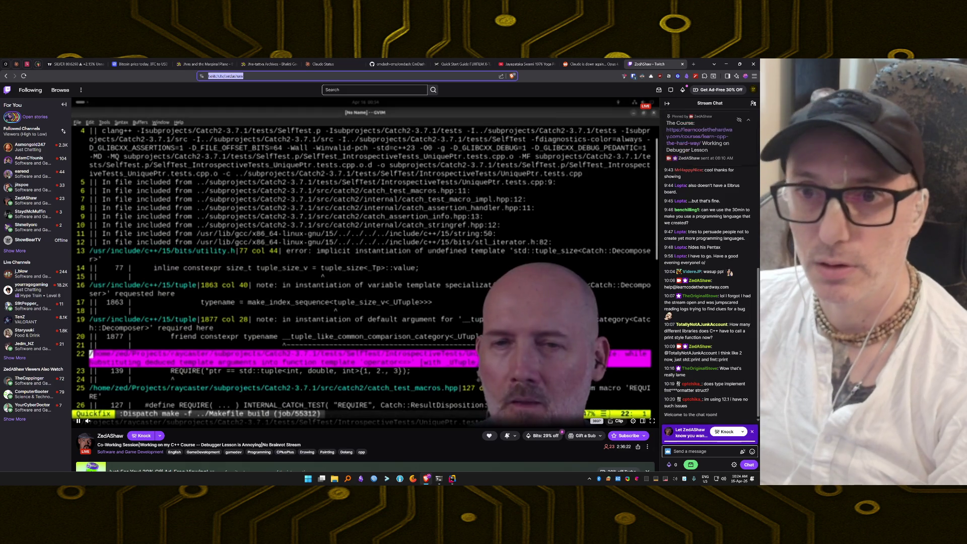
pyautogui.hotkey('alt', 'Tab')
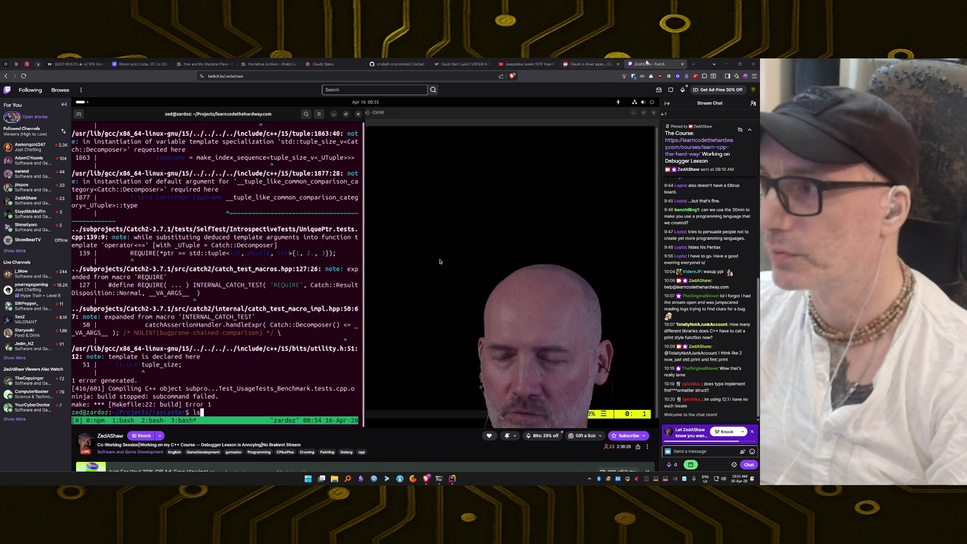
pyautogui.hotkey('ctrl', 'w')
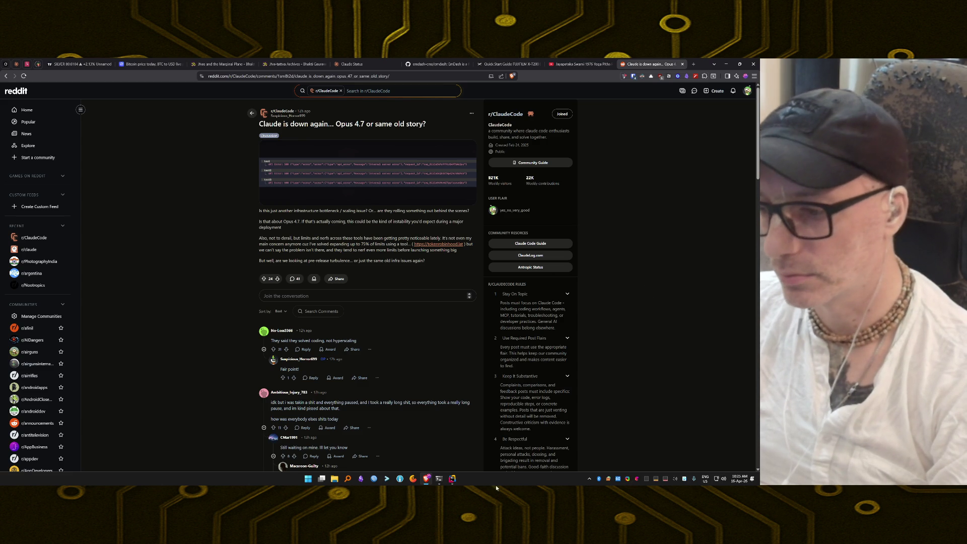
# Approve Claude Code's pending Bash git status check to show the 'Track A+B Implementation Complete' summary.
pyautogui.click(444, 480)
pyautogui.press('Return')
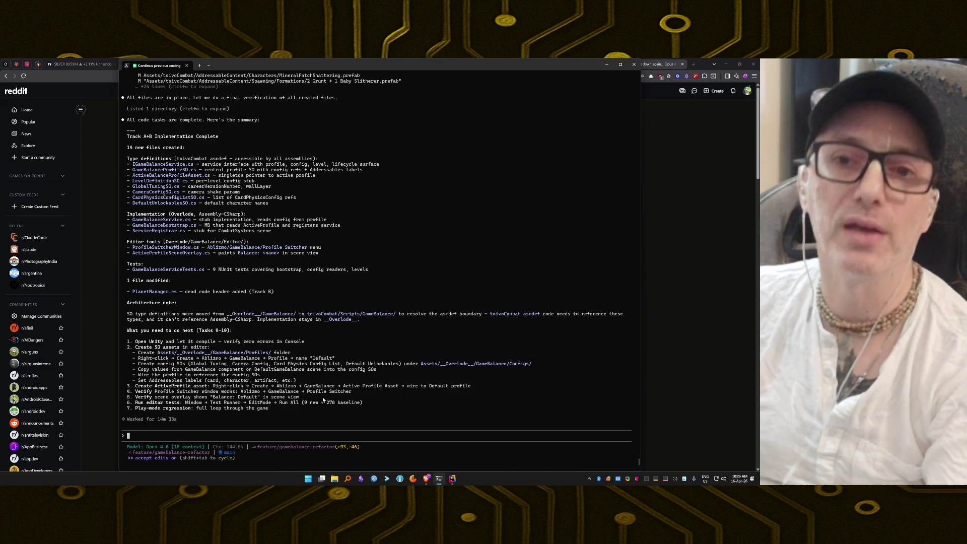
# Minimise the Claude Code terminal and open a new browser tab.
pyautogui.click(691, 227)
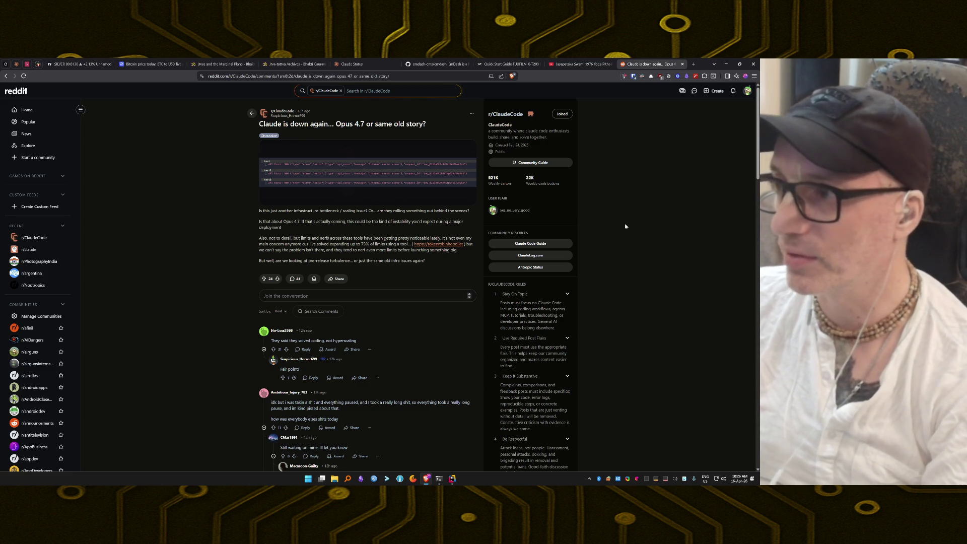
pyautogui.hotkey('ctrl', 't')
# Go to twitch.tv and open a followed channel's live game-dev stream.
pyautogui.write('twi')
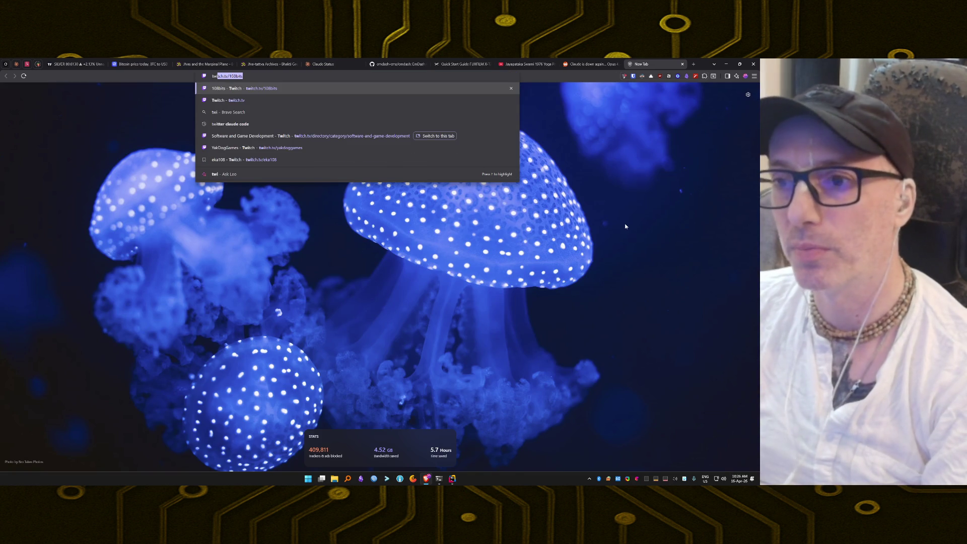
pyautogui.write('tch.tv/')
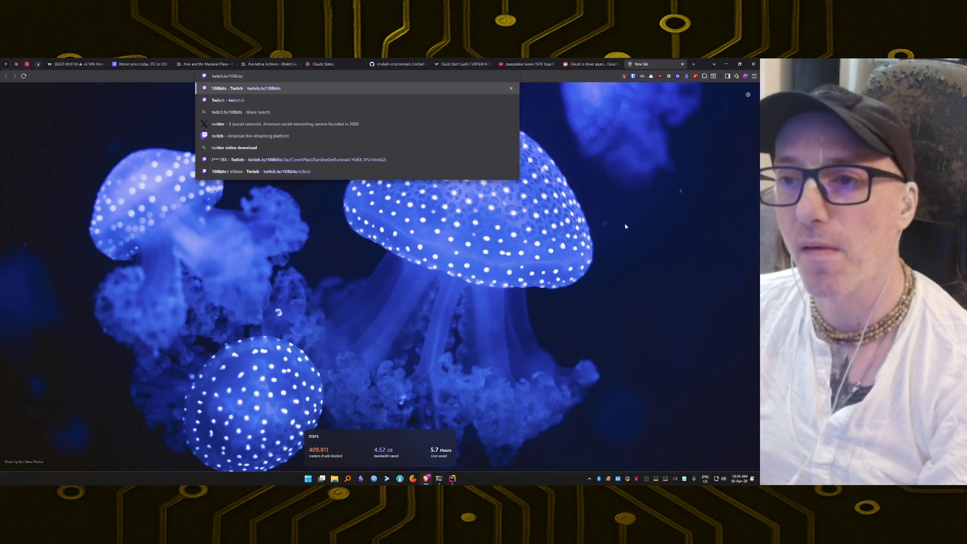
pyautogui.press('Return')
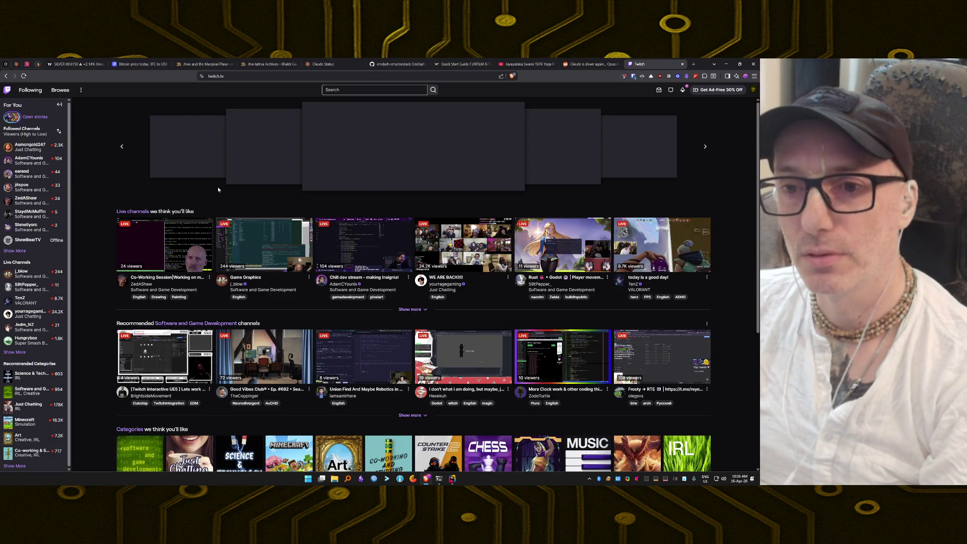
pyautogui.click(21, 188)
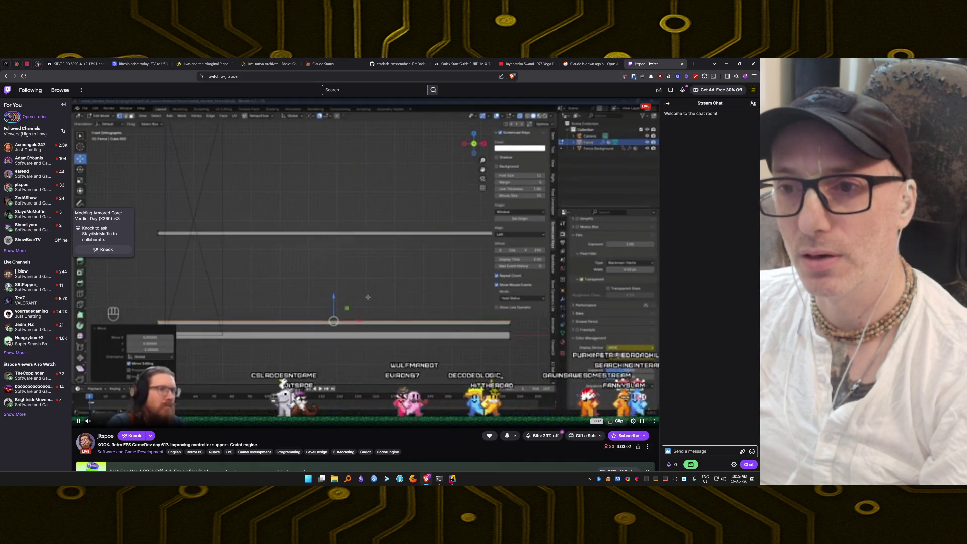
pyautogui.hotkey('ctrl', 'l')
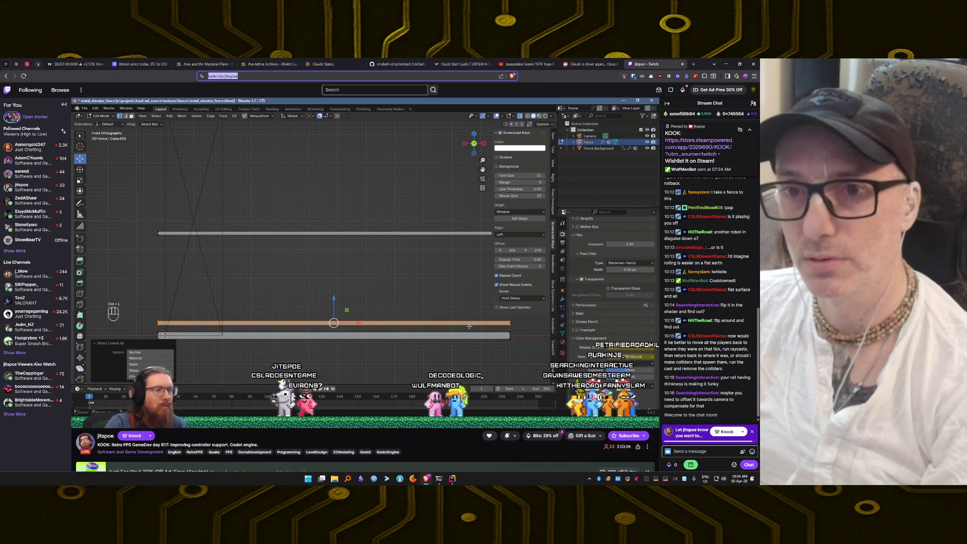
pyautogui.hotkey('alt', 'Tab')
# Switch to a second followed game-dev stream, then close the tab and return to Claude Code.
pyautogui.moveTo(23, 229)
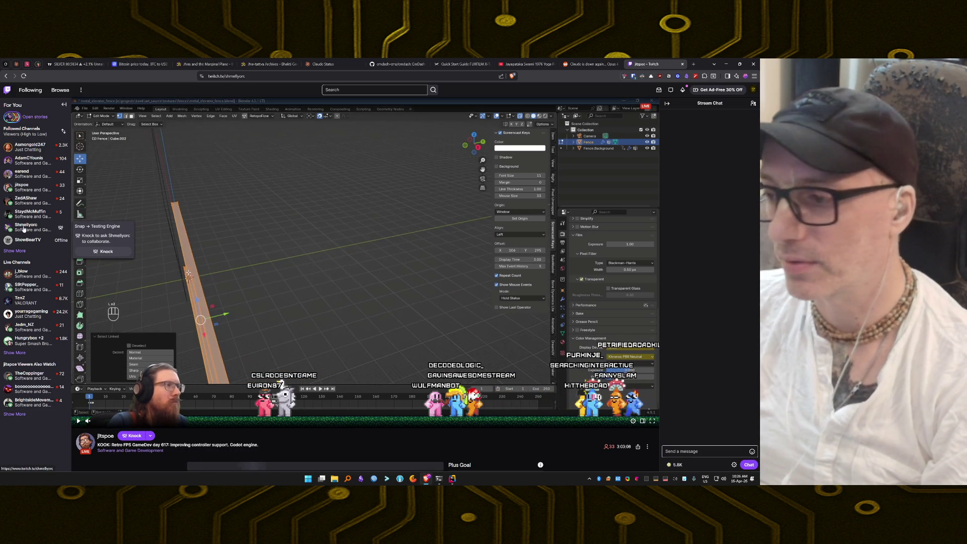
pyautogui.click(33, 229)
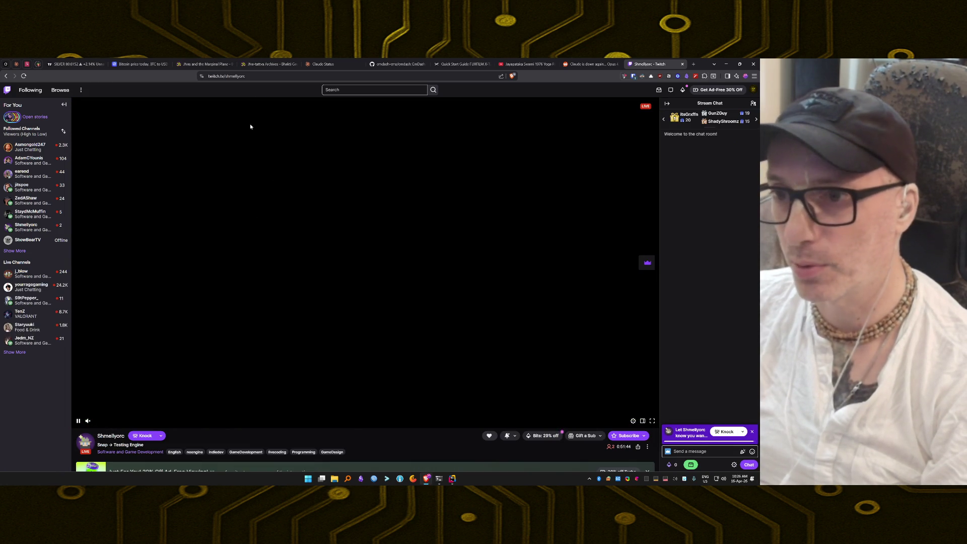
pyautogui.hotkey('ctrl', 'l')
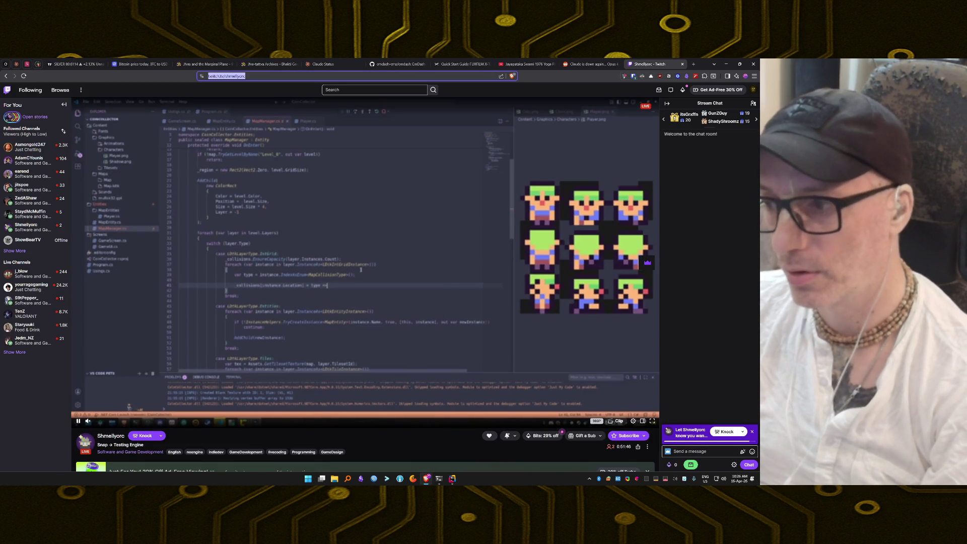
pyautogui.hotkey('alt', 'Tab')
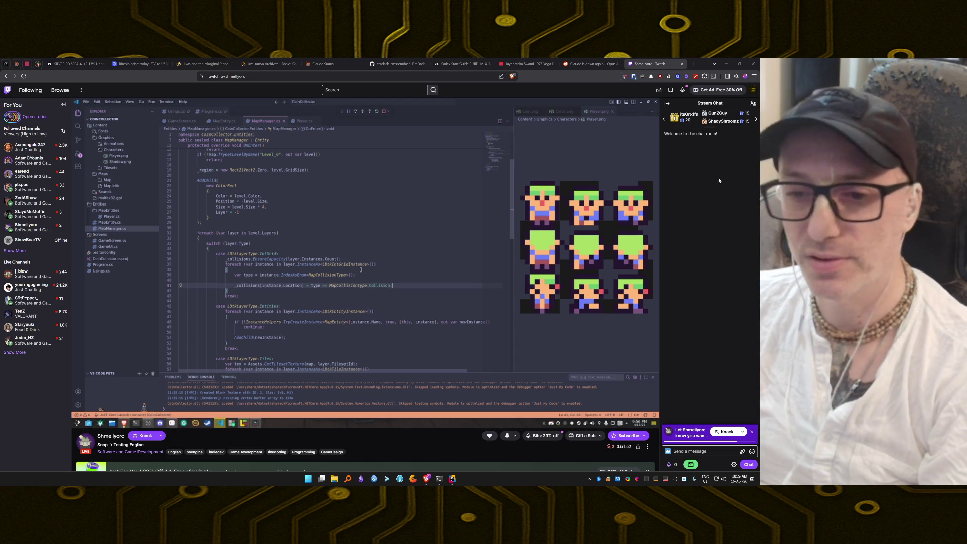
pyautogui.scroll(-2, 363, 282)
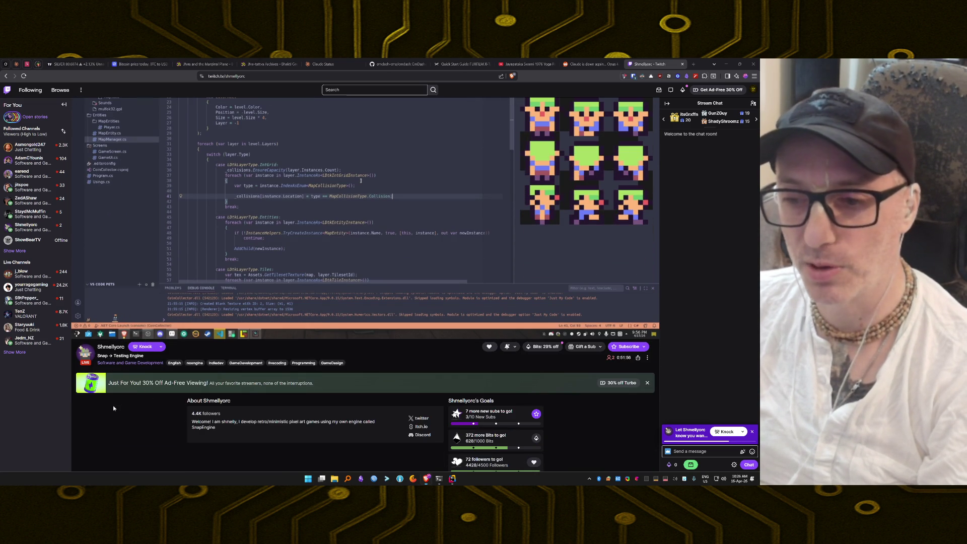
pyautogui.hotkey('ctrl', 'w')
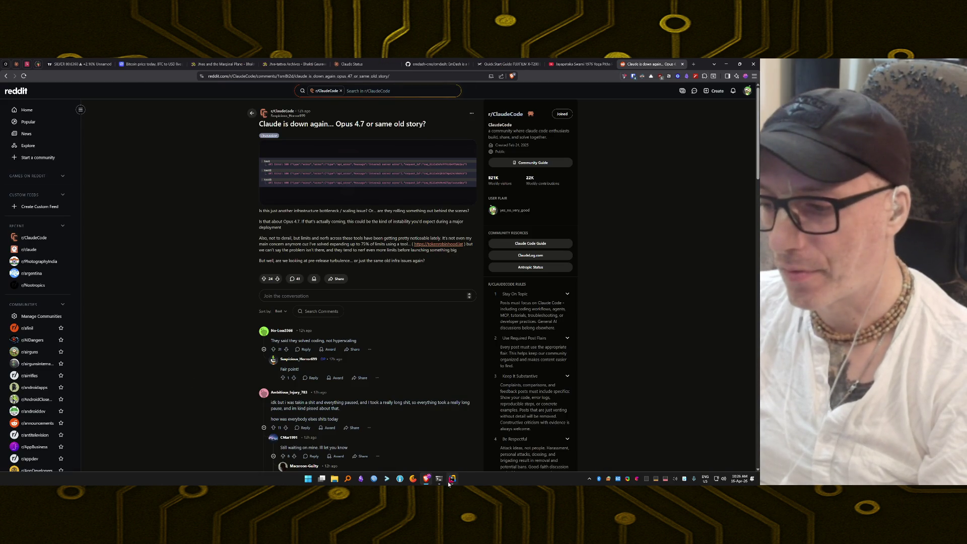
pyautogui.click(441, 480)
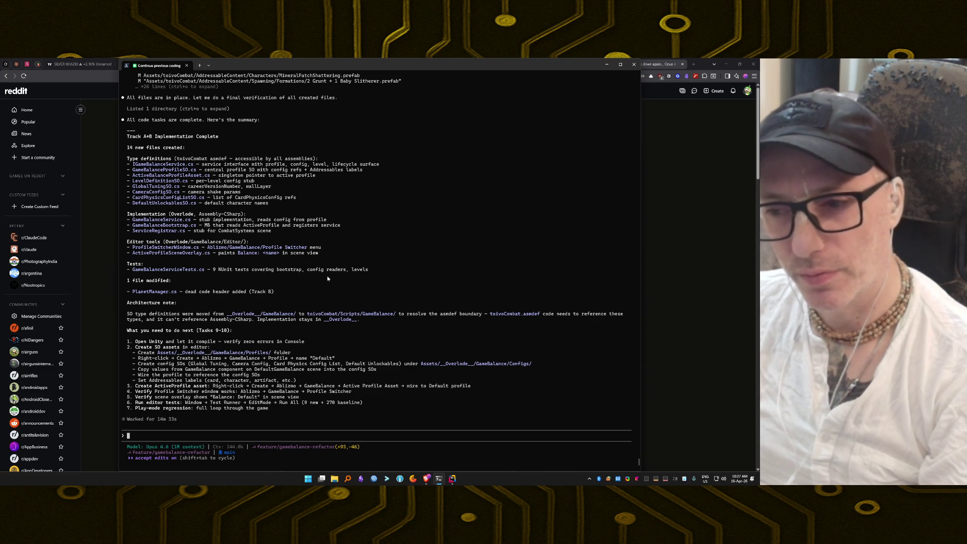
# Switch to the Rider window showing the GameBalance Phase 2 design document.
pyautogui.click(453, 479)
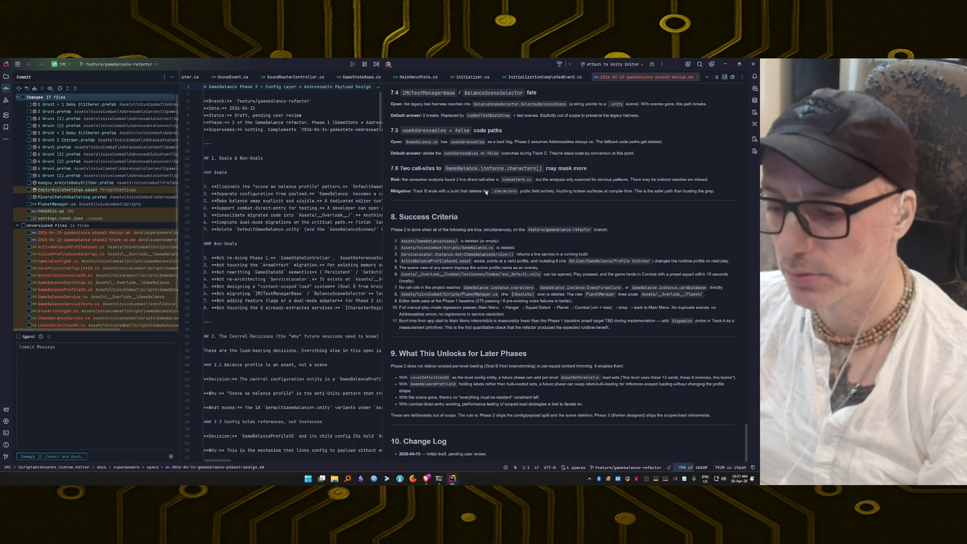
# Hide the commit panel, close the Phase 2 design document, and open PlanetManager.cs by file search.
pyautogui.hotkey('alt', '0')
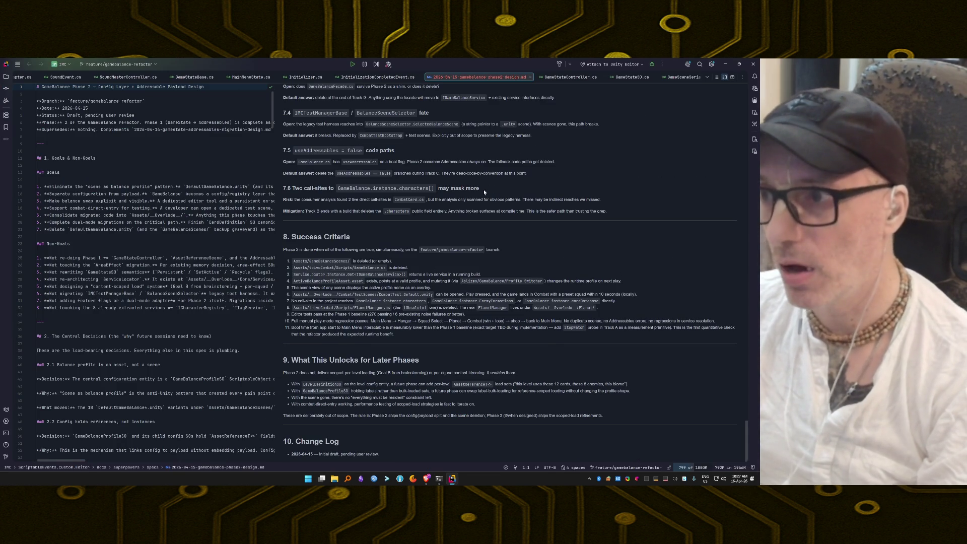
pyautogui.hotkey('ctrl', 'F4')
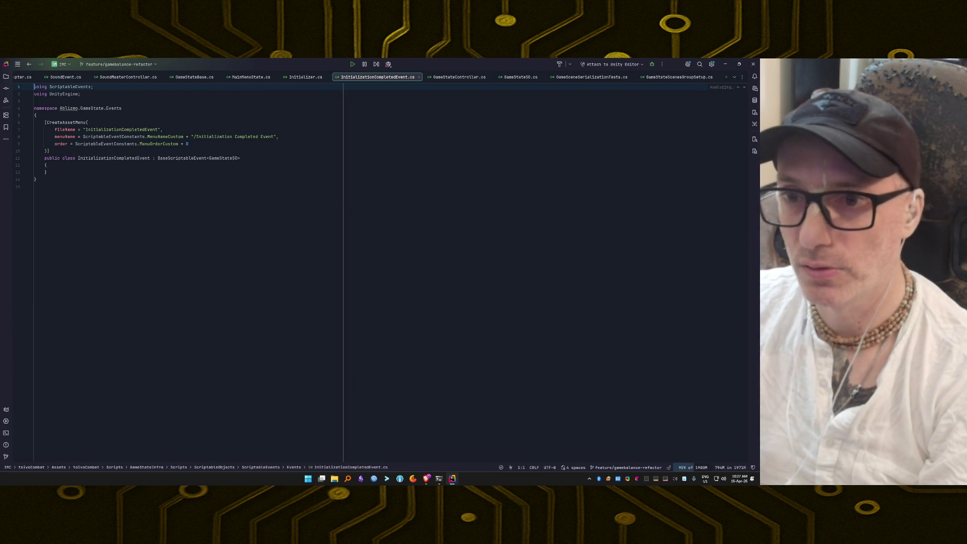
pyautogui.hotkey('ctrl', 'shift', 'n')
pyautogui.write('gl')
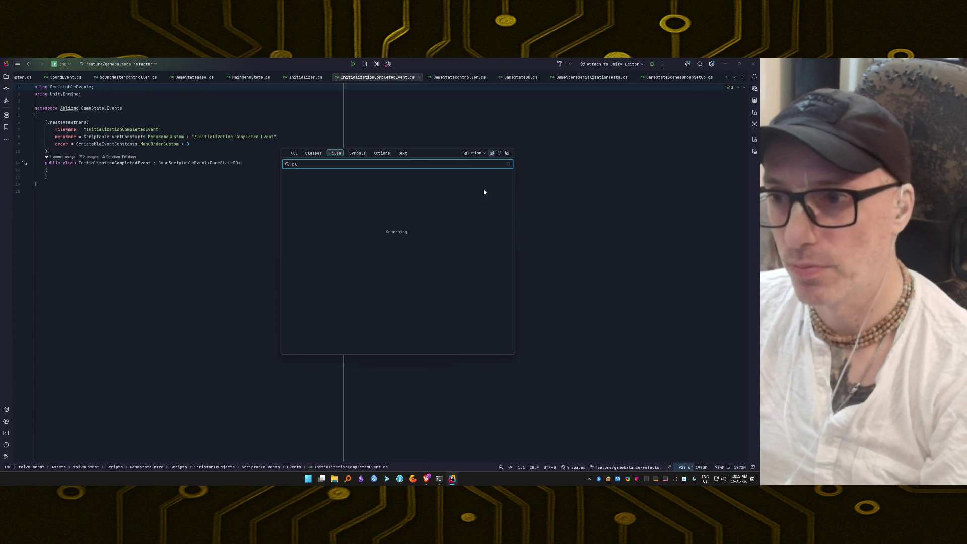
pyautogui.write('anetmanager')
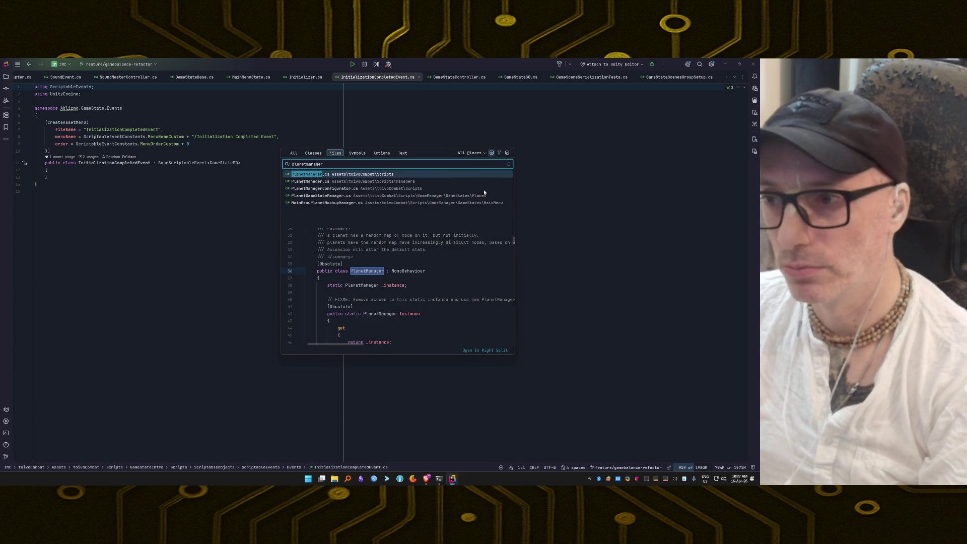
pyautogui.press('Return')
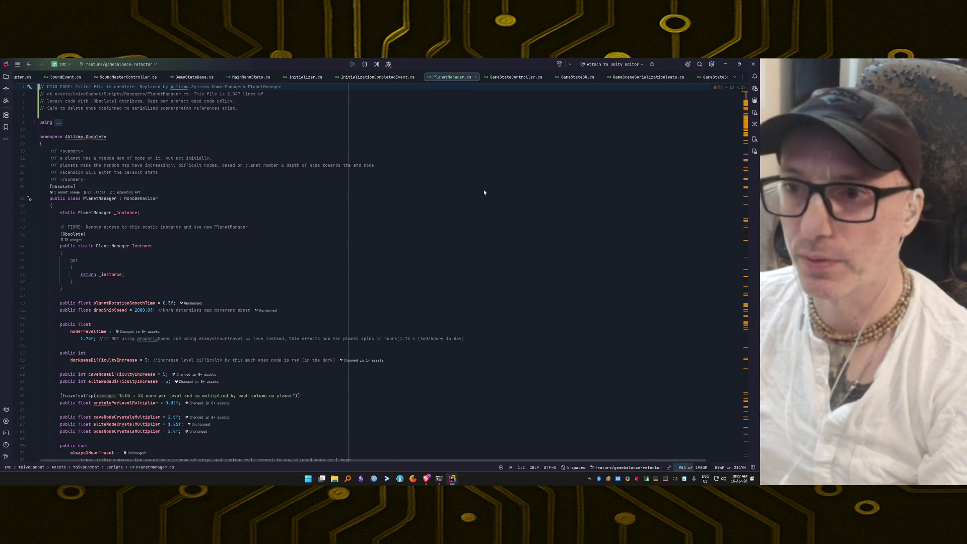
# Reveal PlanetManager.cs in a narrowed project tree, scroll its code, then return to Claude Code.
pyautogui.click(5, 76)
pyautogui.hotkey('shift', 'alt', 'l')
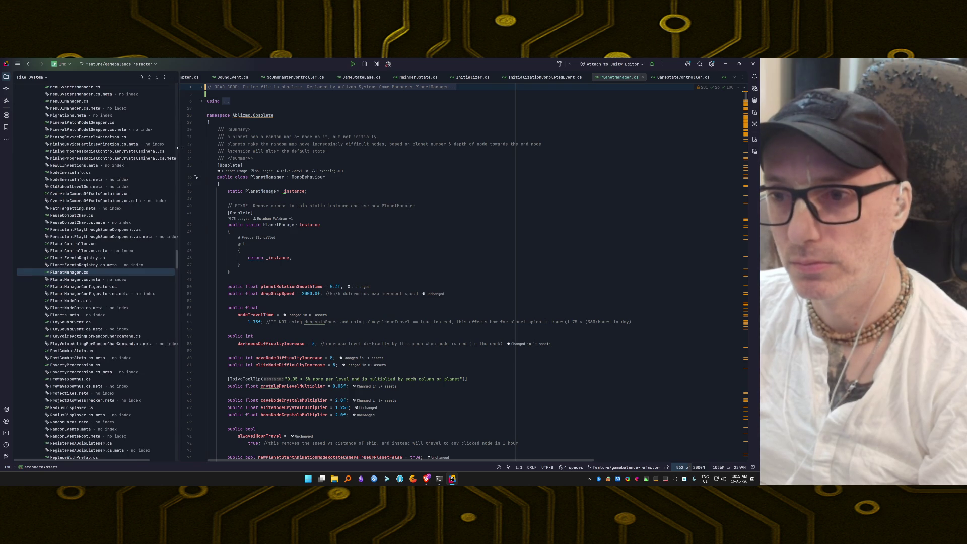
pyautogui.moveTo(177, 148); pyautogui.dragTo(121, 147)
pyautogui.click(252, 191)
pyautogui.scroll(-7, 352, 272)
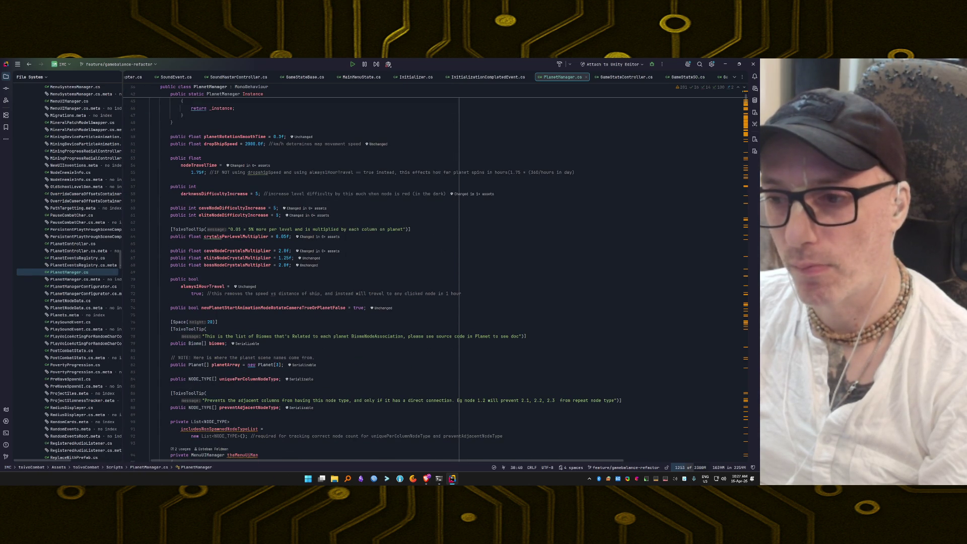
pyautogui.scroll(-5, 543, 289)
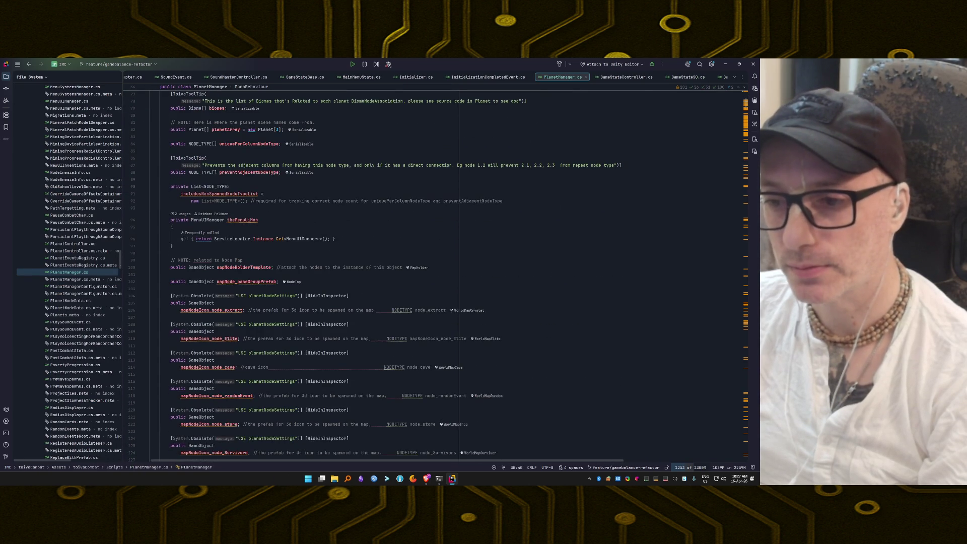
pyautogui.hotkey('alt', 'Tab')
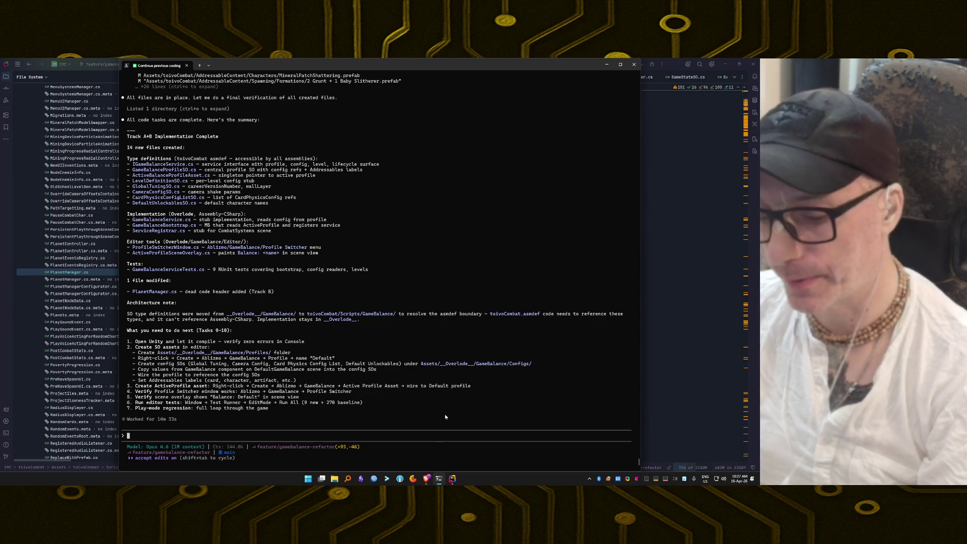
# Launch Unity Hub from the launcher, open the IMC project, and restart the Hub for its update.
pyautogui.press('super+alt+space')
pyautogui.write('hub')
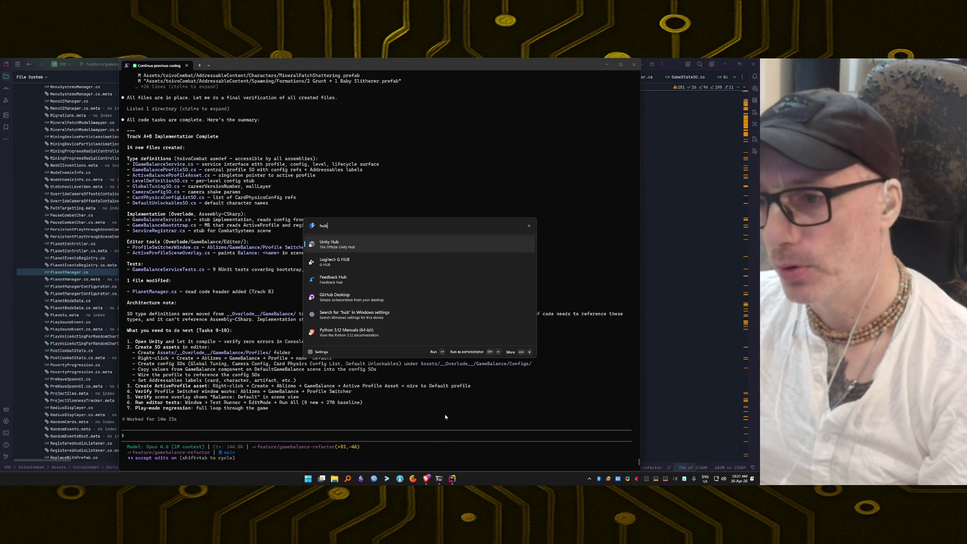
pyautogui.press('Return')
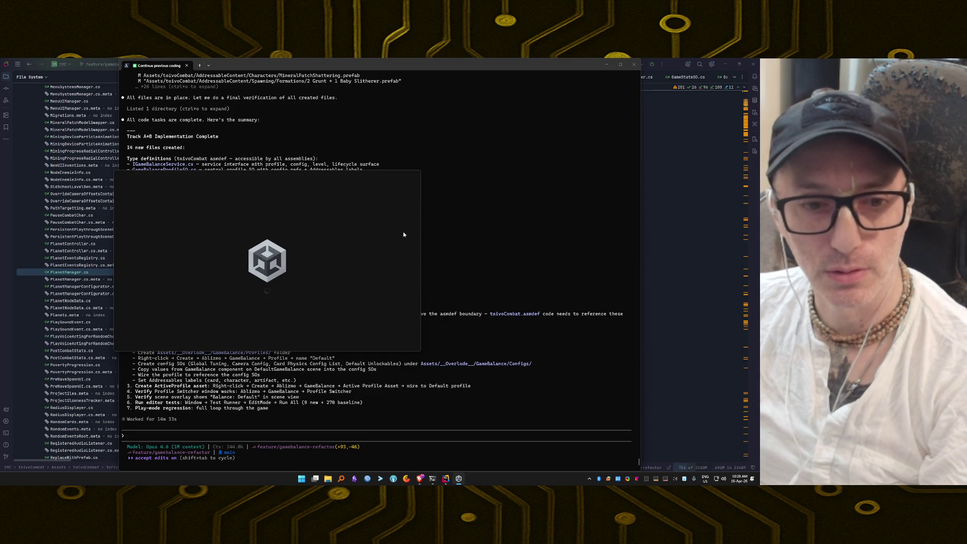
pyautogui.click(251, 253)
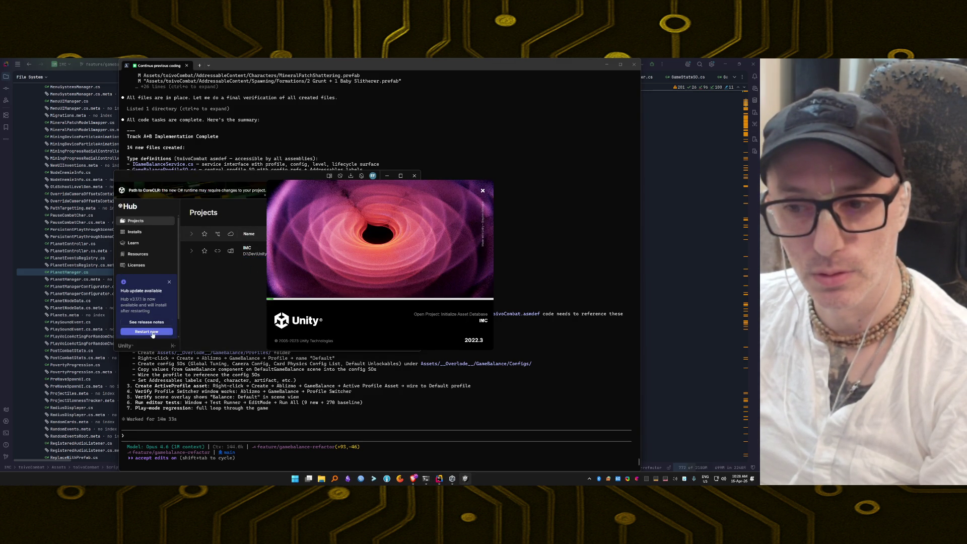
pyautogui.click(152, 332)
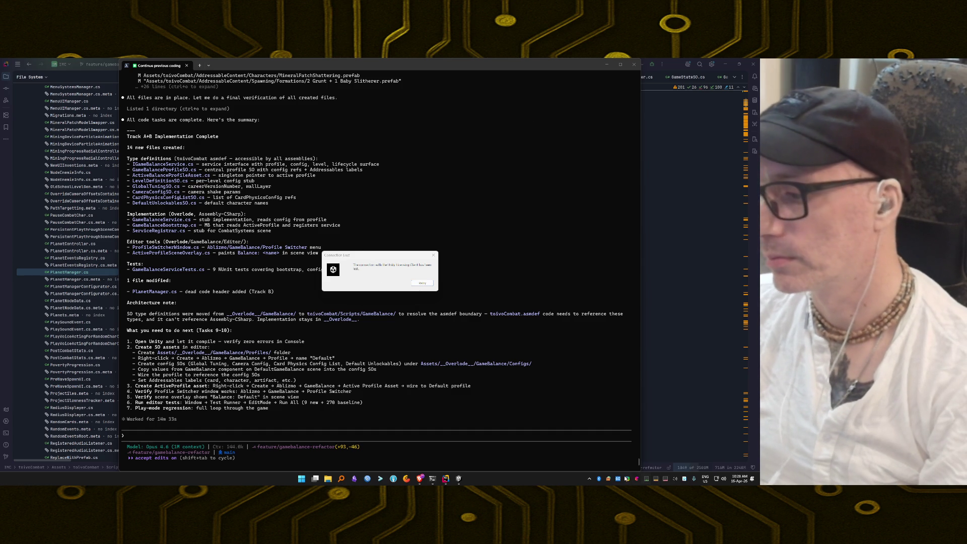
# Review TinyWall's blocked connections list from the tray, close it, and reopen the tray menu.
pyautogui.rightClick(607, 475)
pyautogui.click(561, 434)
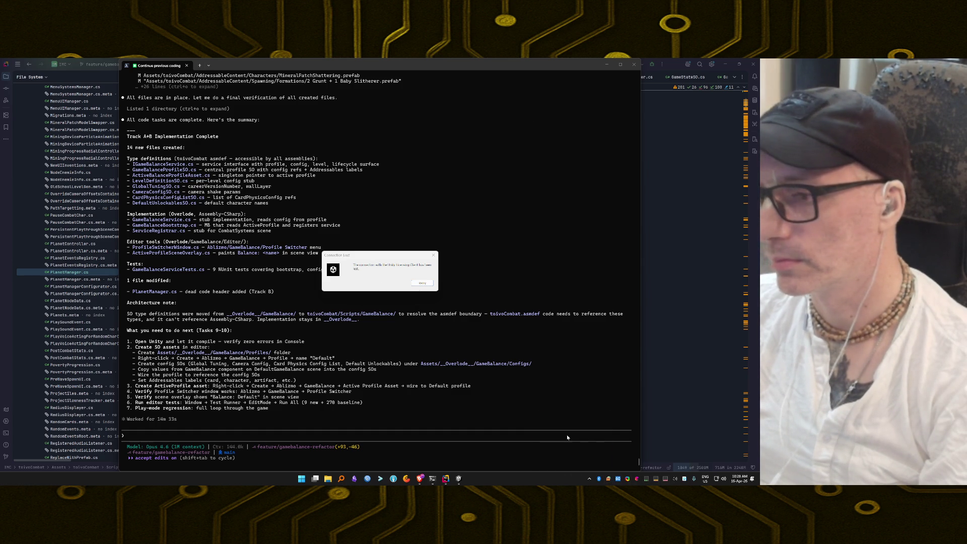
pyautogui.scroll(-4, 262, 226)
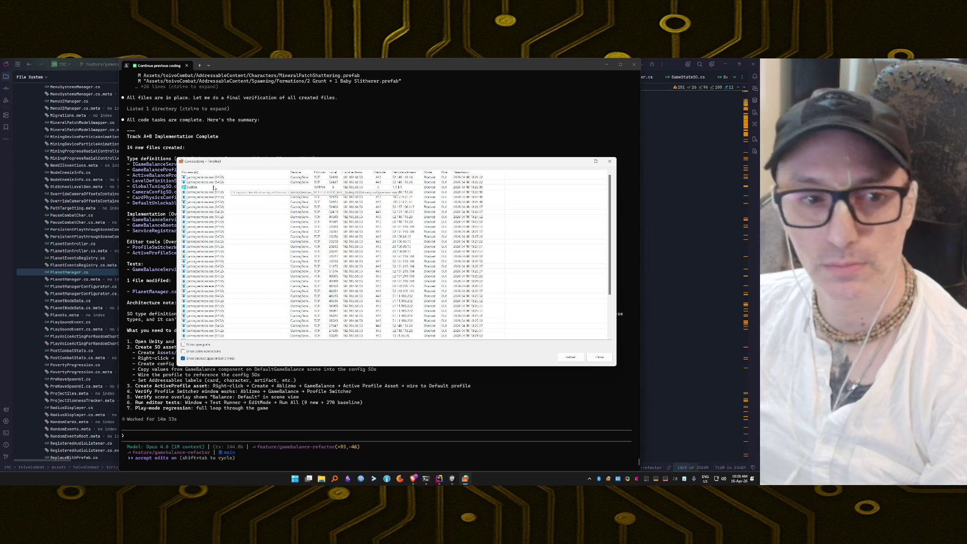
pyautogui.scroll(5, 234, 264)
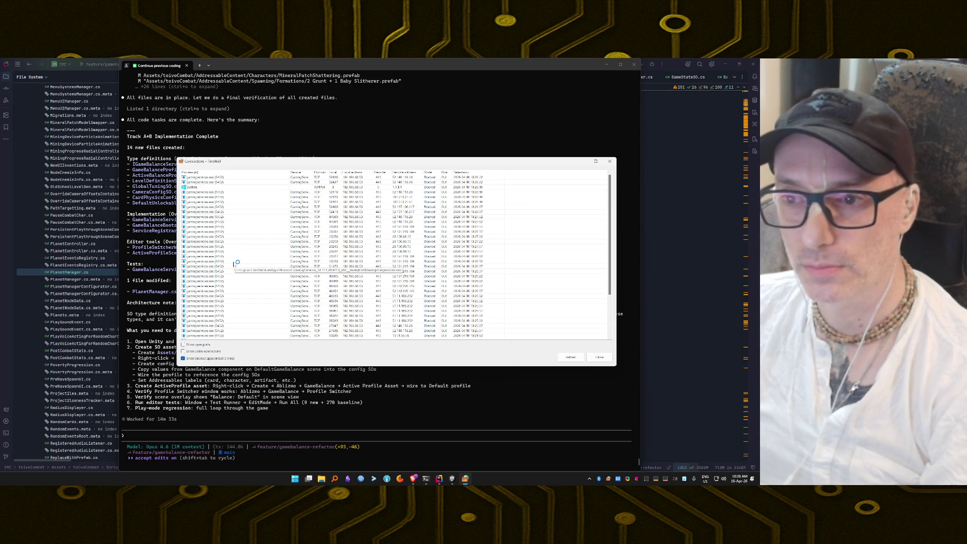
pyautogui.click(609, 162)
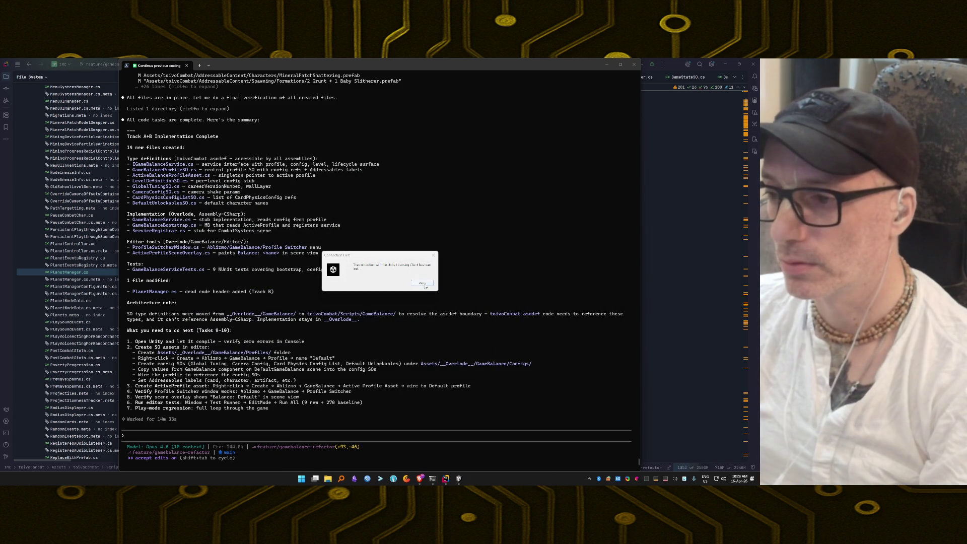
pyautogui.rightClick(609, 478)
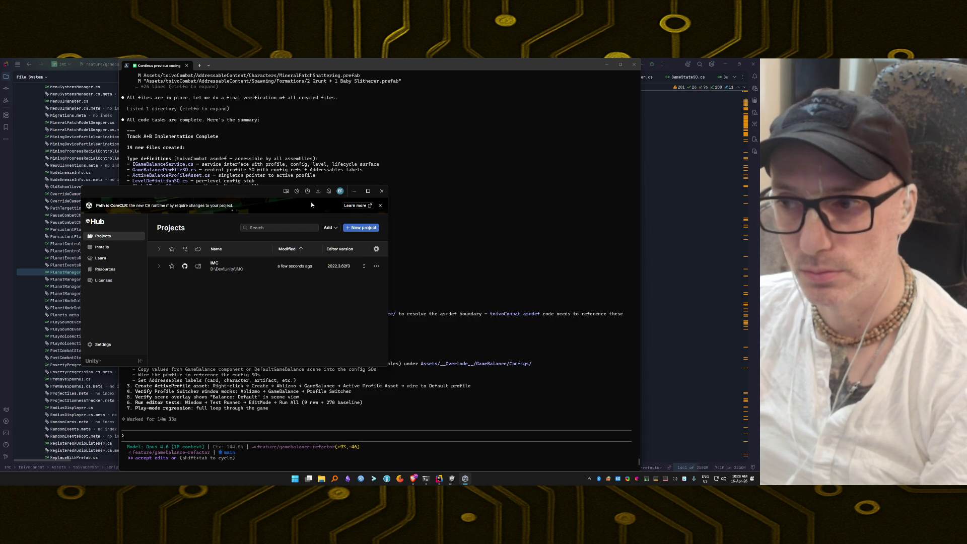
# Read the Path to CoreCLR, 2026: Upgrade Guide, then open File Explorer and answer Unity's Safe Mode prompt.
pyautogui.click(351, 208)
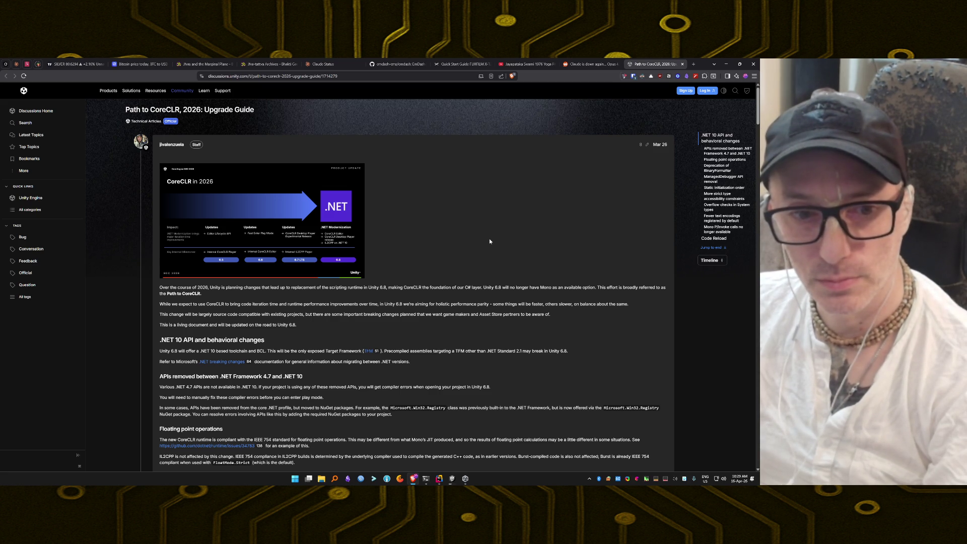
pyautogui.scroll(-3, 489, 242)
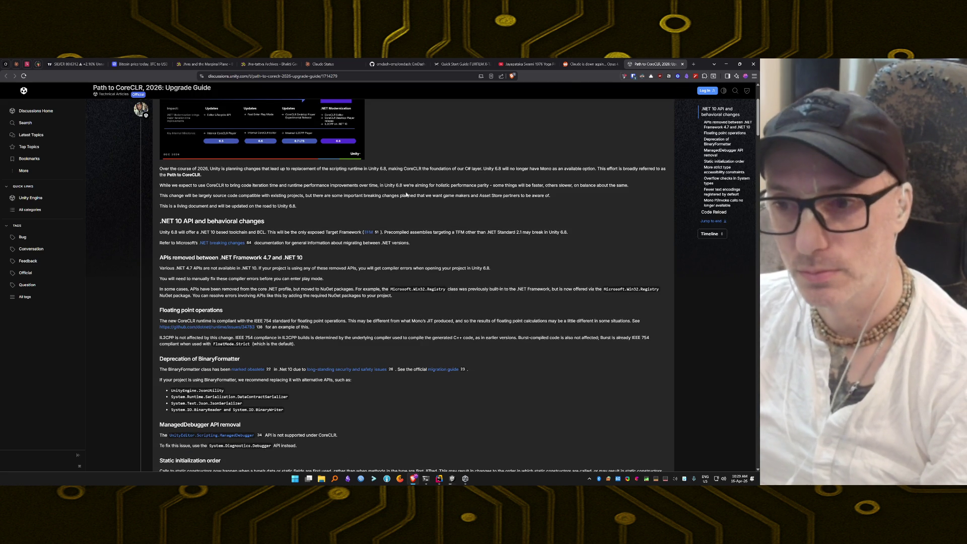
pyautogui.scroll(-3, 403, 231)
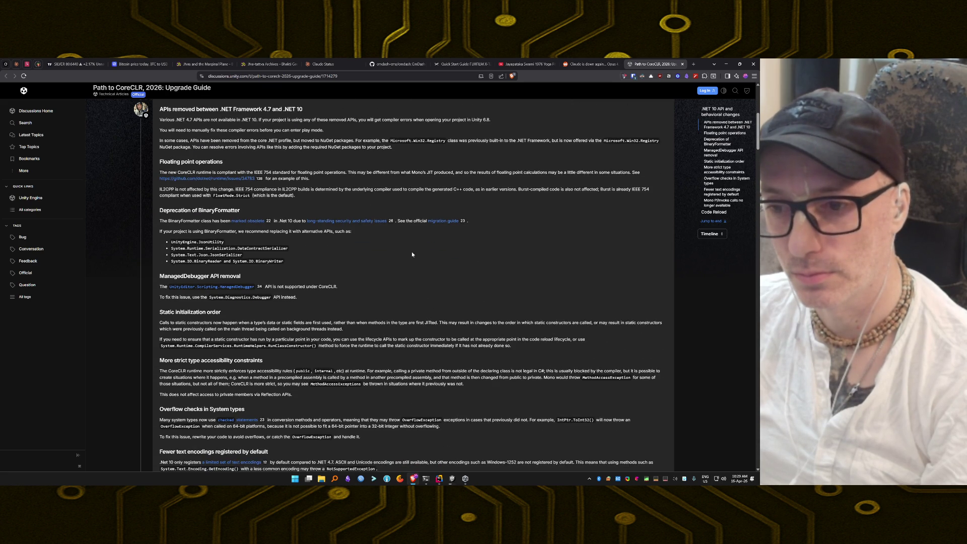
pyautogui.scroll(-1, 411, 254)
pyautogui.scroll(-2, 412, 254)
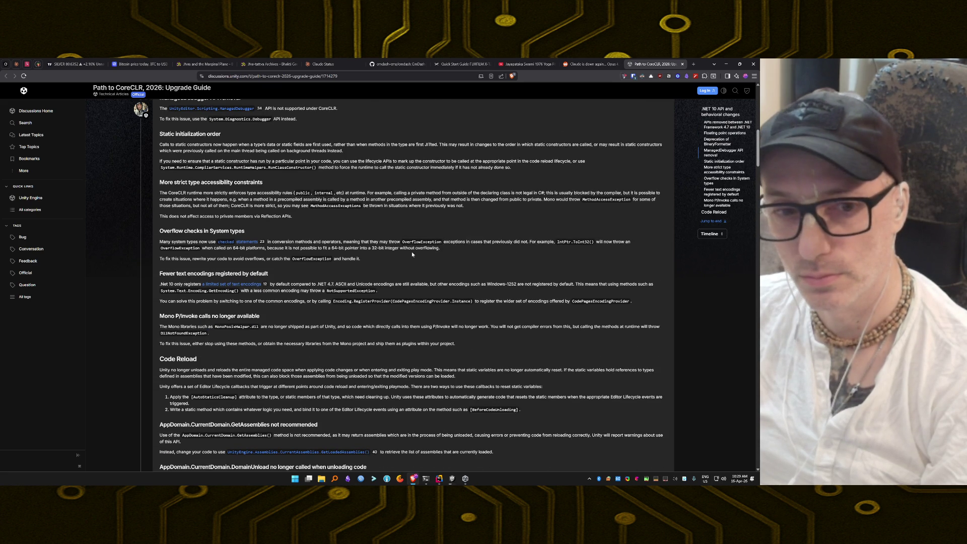
pyautogui.scroll(-3, 412, 254)
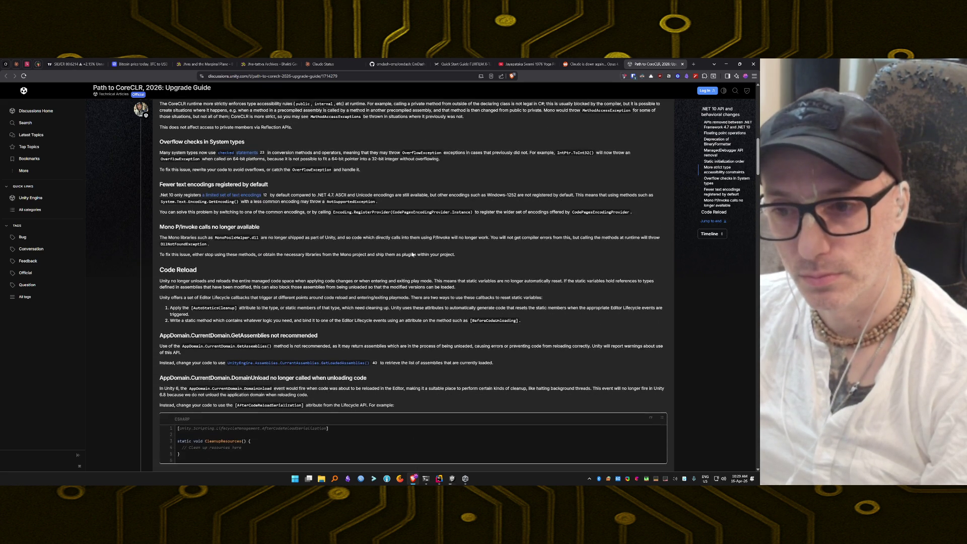
pyautogui.scroll(-3, 412, 255)
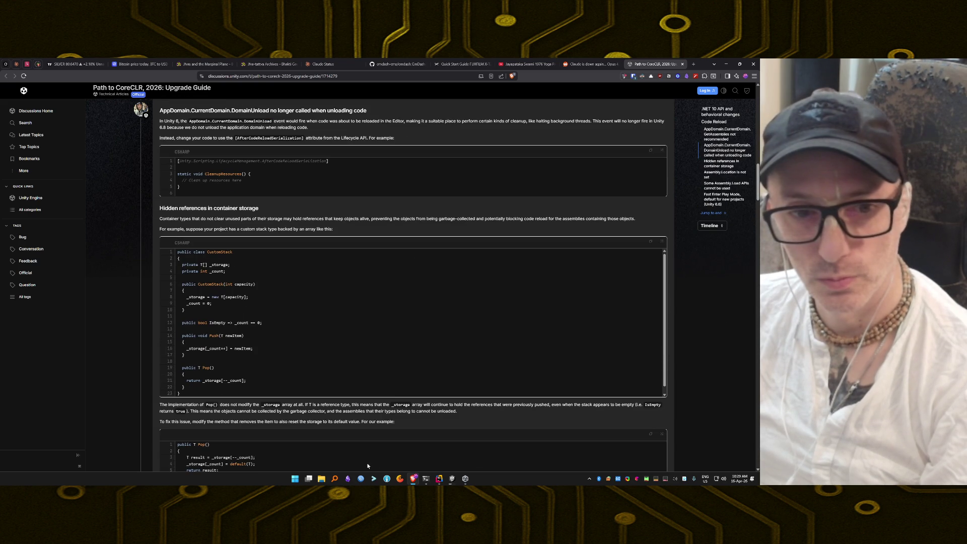
pyautogui.click(321, 479)
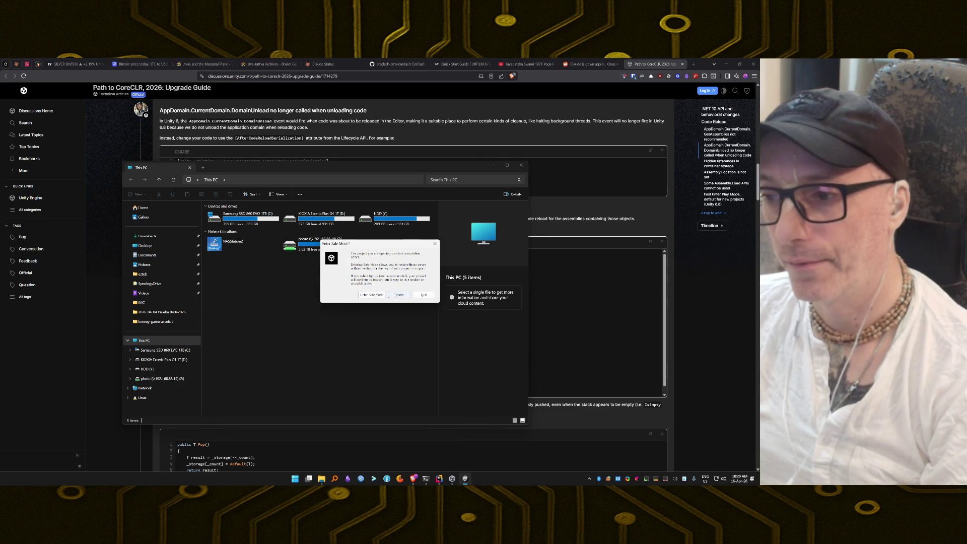
pyautogui.click(374, 294)
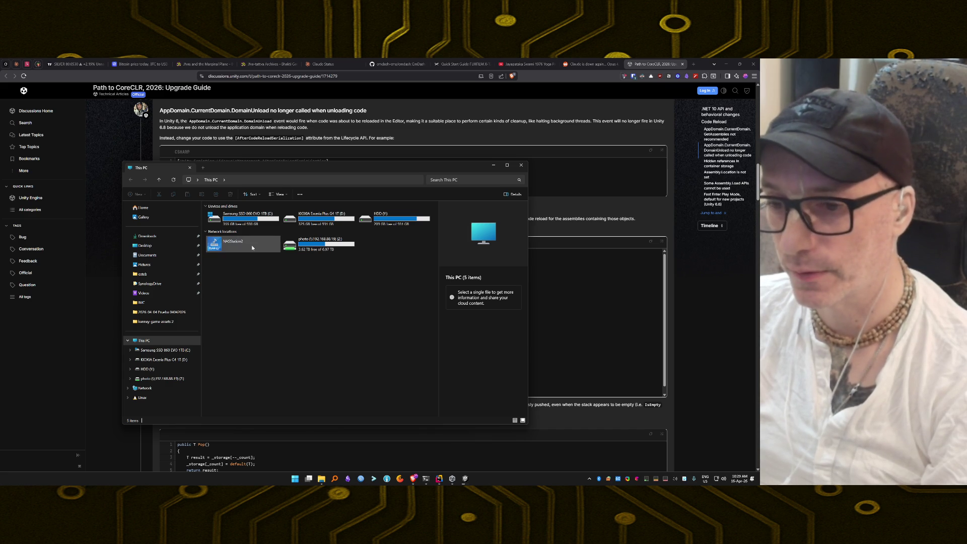
# Open the IMC project folder and open its CLAUDE.md in Visual Studio Code.
pyautogui.click(142, 302)
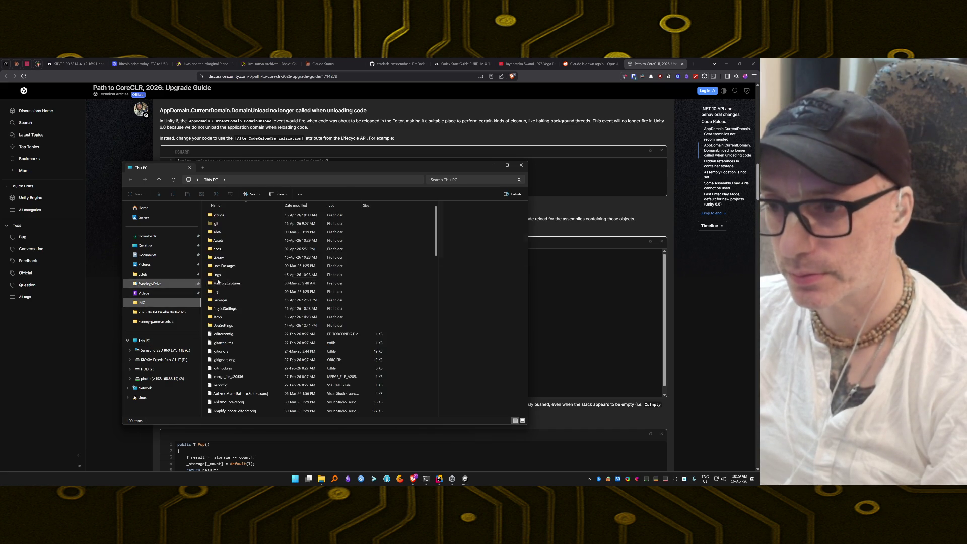
pyautogui.scroll(-8, 238, 297)
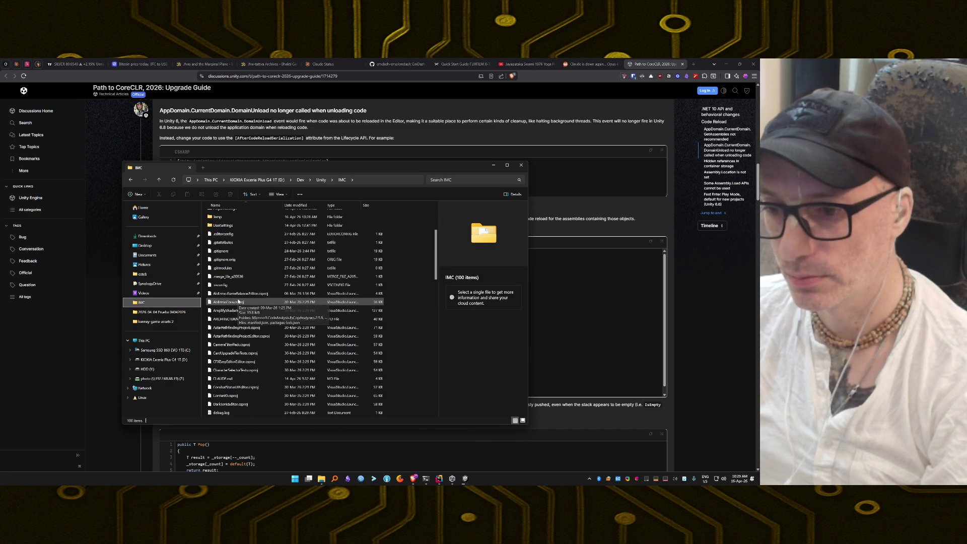
pyautogui.scroll(-1, 239, 301)
pyautogui.scroll(2, 236, 307)
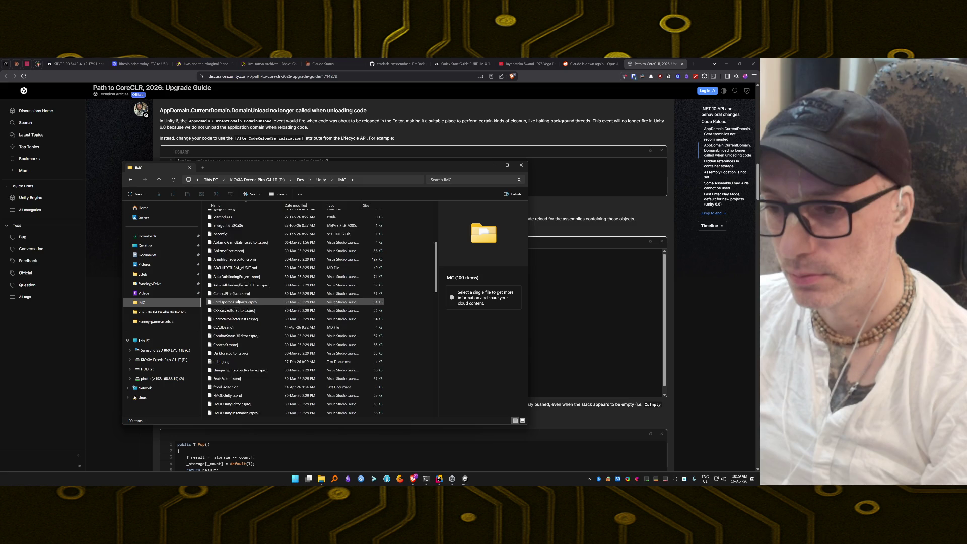
pyautogui.click(234, 301)
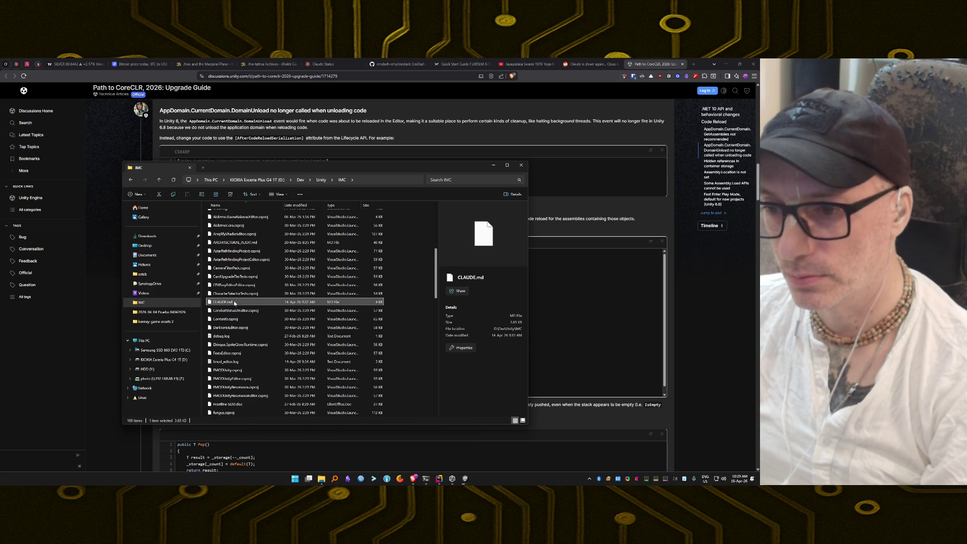
pyautogui.rightClick(234, 302)
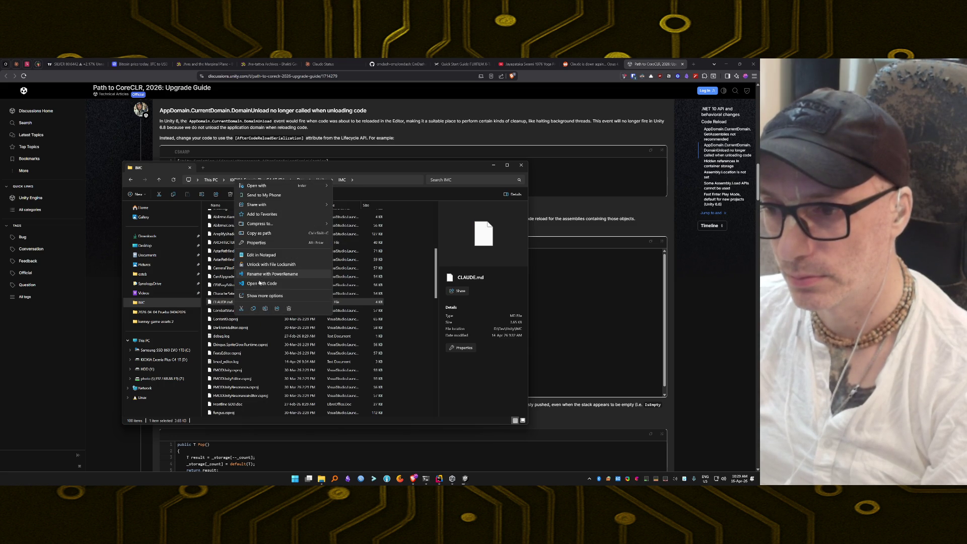
pyautogui.click(260, 284)
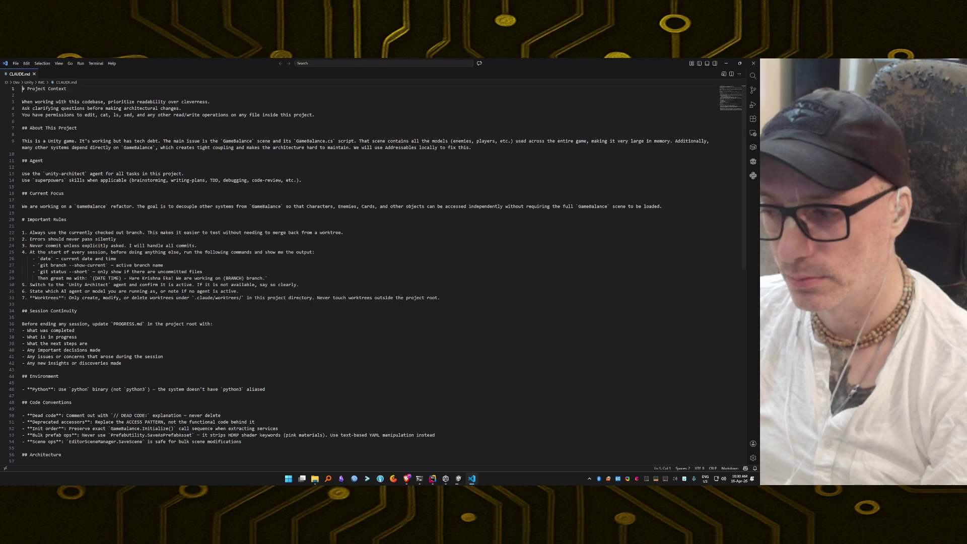
# Search CLAUDE.md for 'context7' to confirm it's absent, then switch to the Claude Code terminal.
pyautogui.hotkey('ctrl', 'f')
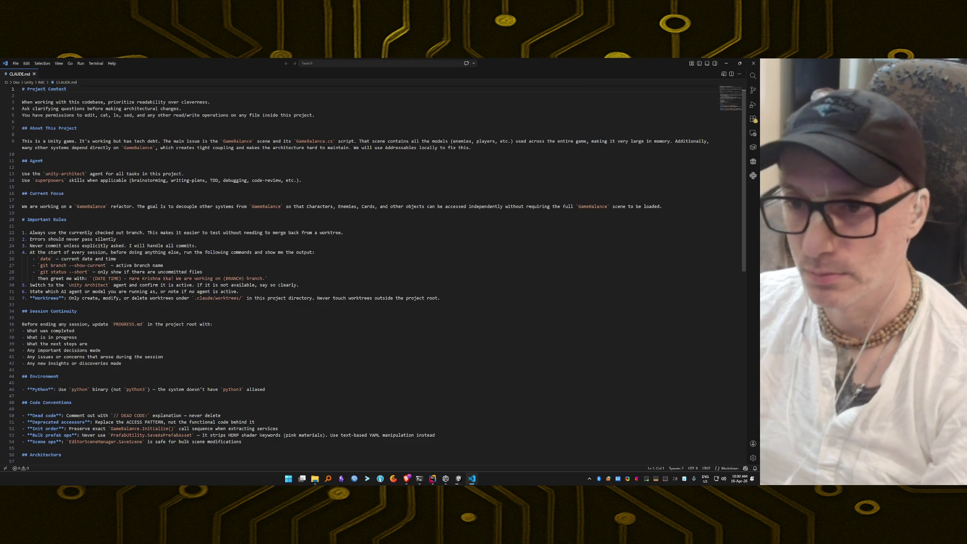
pyautogui.write('context')
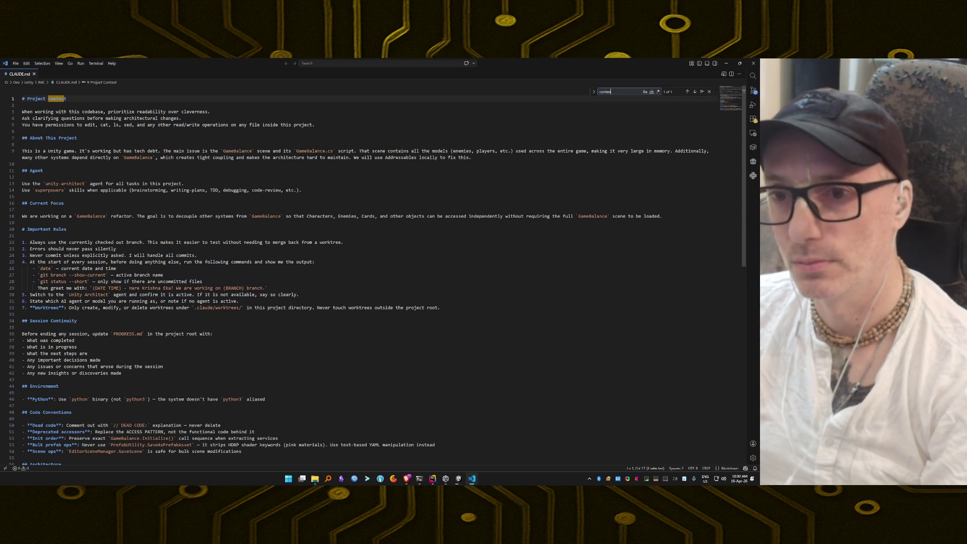
pyautogui.write('7')
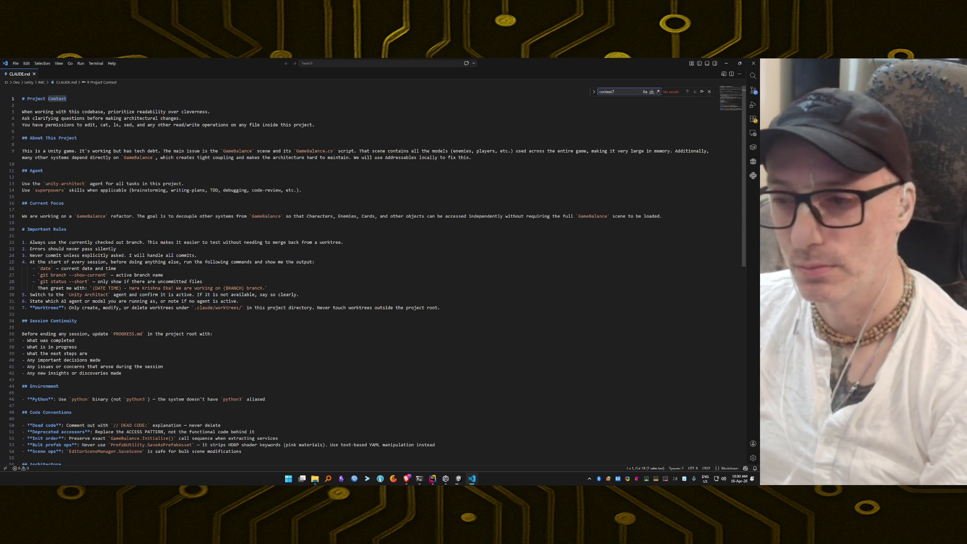
pyautogui.press('Escape')
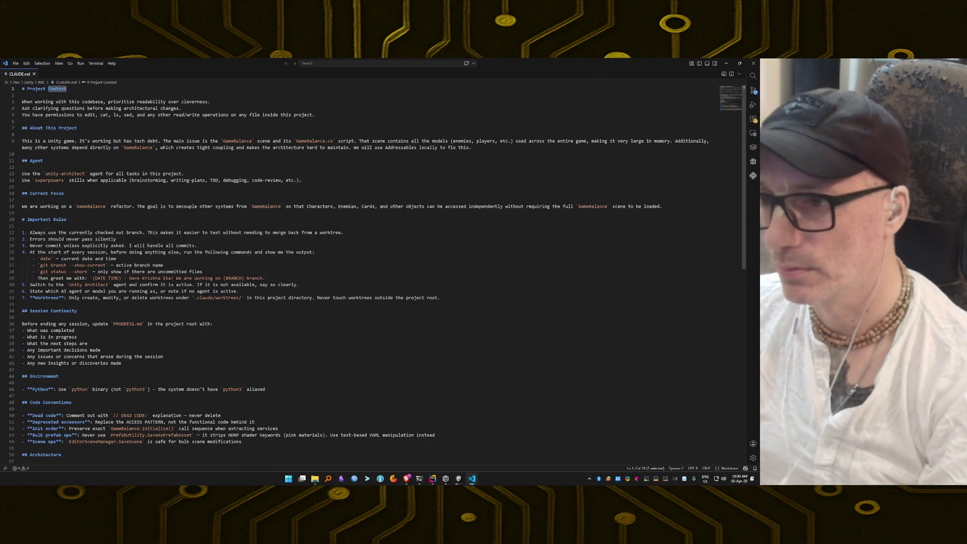
pyautogui.hotkey('alt', 'Tab')
pyautogui.press('Tab')
pyautogui.press('Tab')
pyautogui.press('Tab')
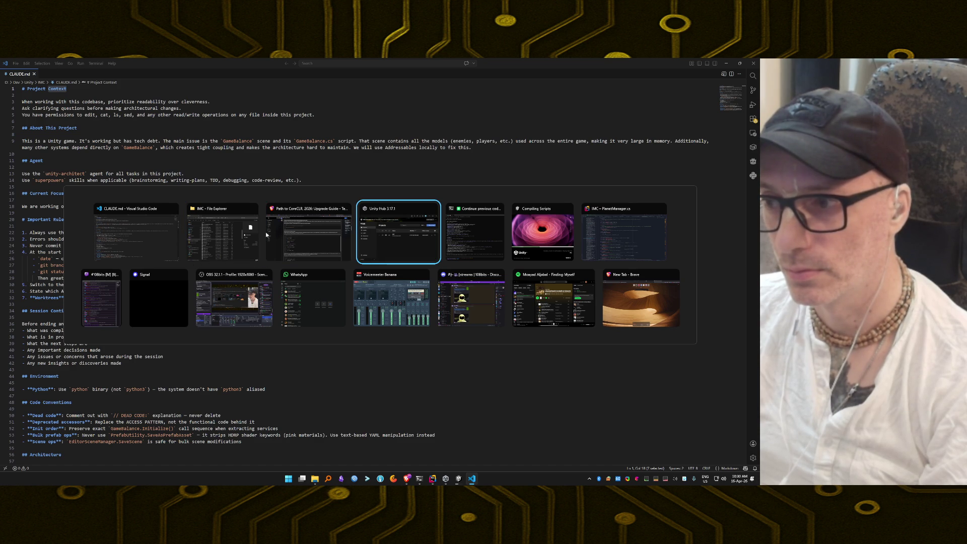
# Run /skills in Claude Code to review the installed skills.
pyautogui.write('/ski')
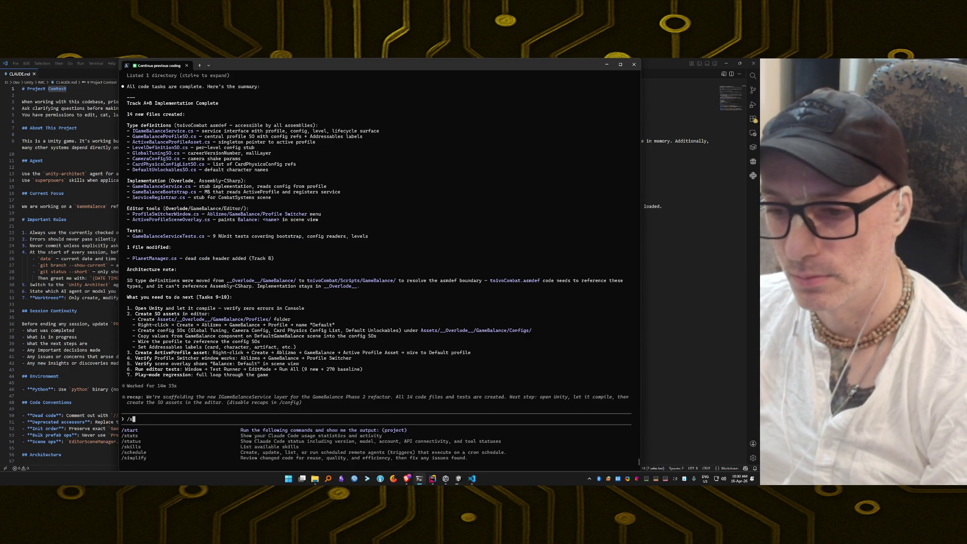
pyautogui.write('lls')
pyautogui.press('Return')
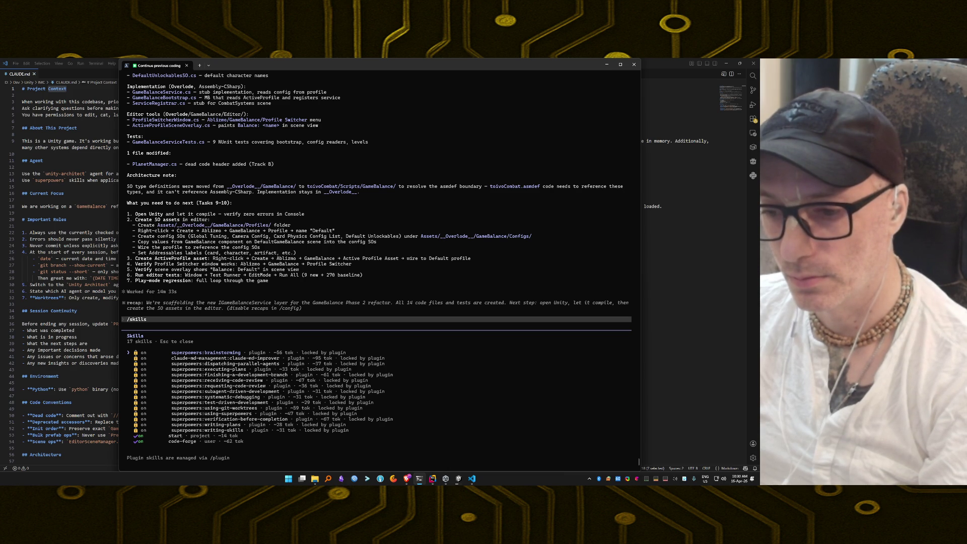
pyautogui.press('Escape')
# Run /mcp to confirm the context7 MCP server is connected, then return to VS Code.
pyautogui.write('/')
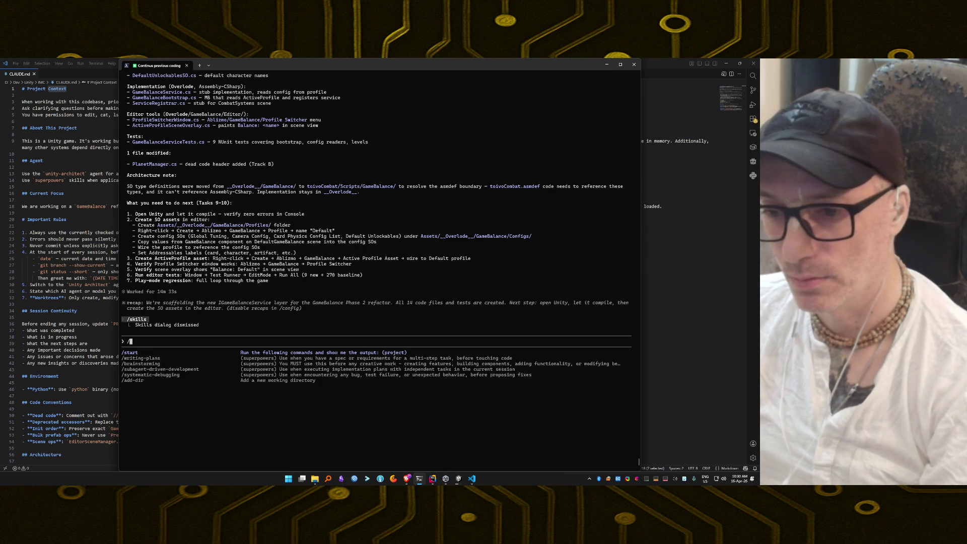
pyautogui.write('plu')
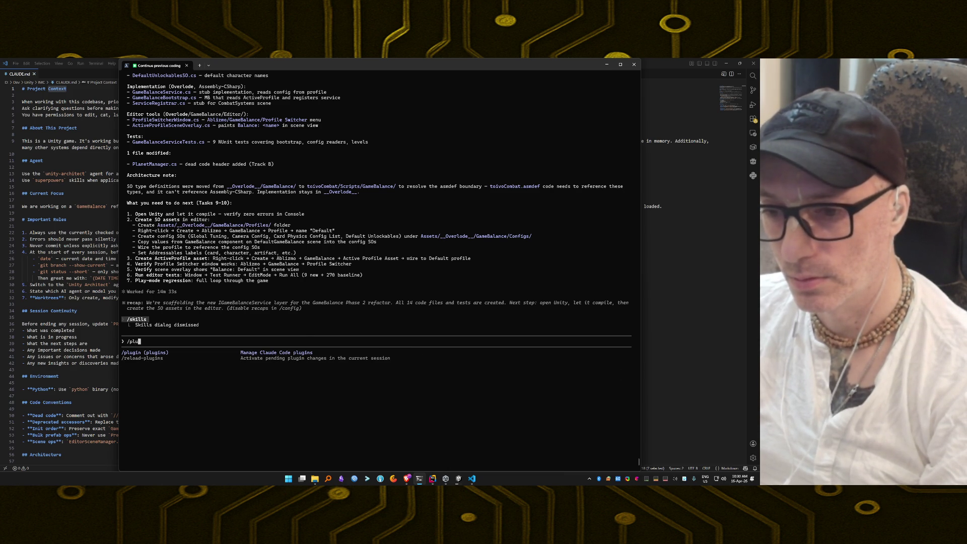
pyautogui.press('BackSpace')
pyautogui.press('BackSpace')
pyautogui.press('BackSpace')
pyautogui.write('mcp')
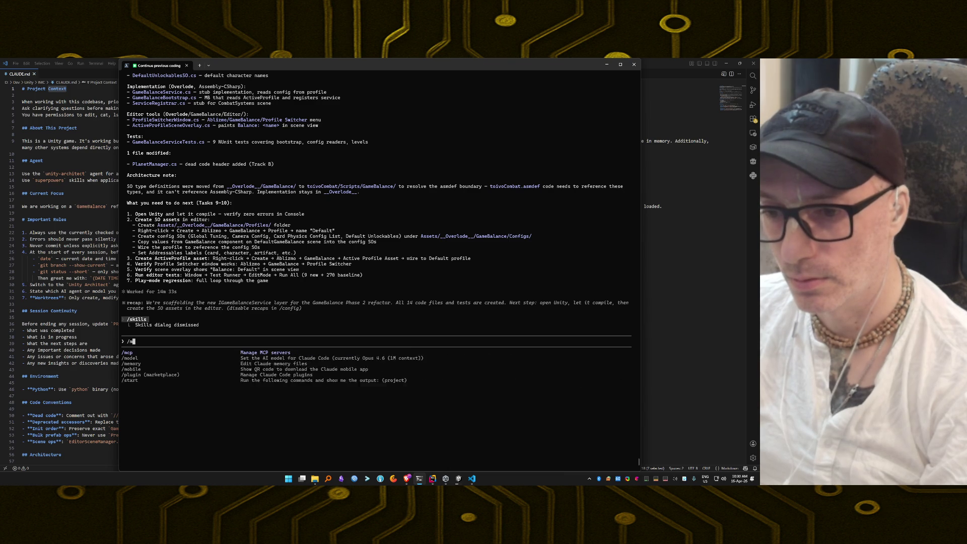
pyautogui.press('Return')
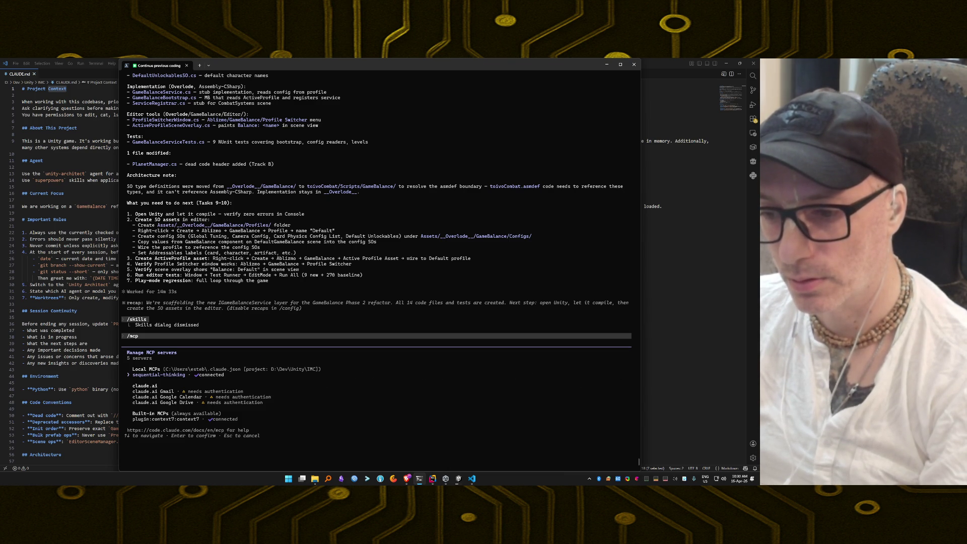
pyautogui.press('Escape')
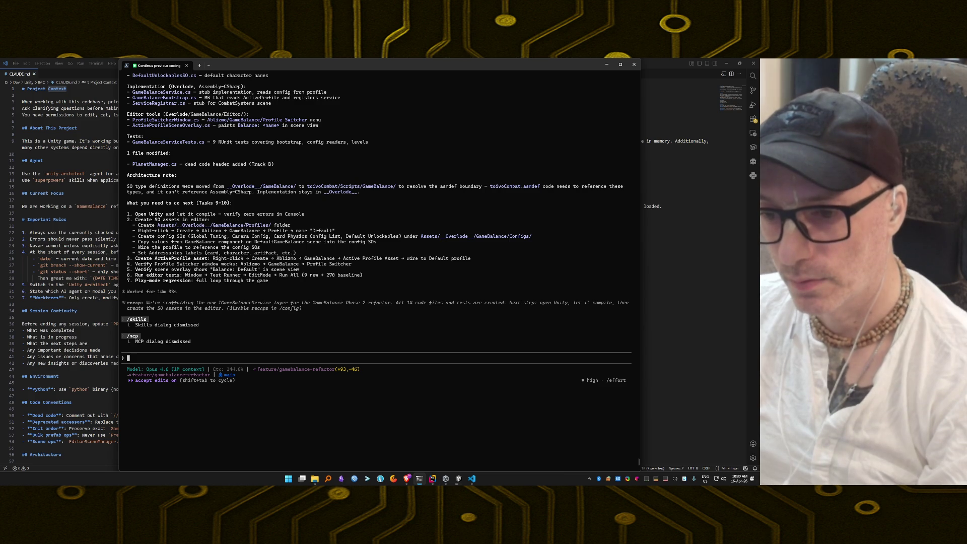
pyautogui.hotkey('alt', 'Tab')
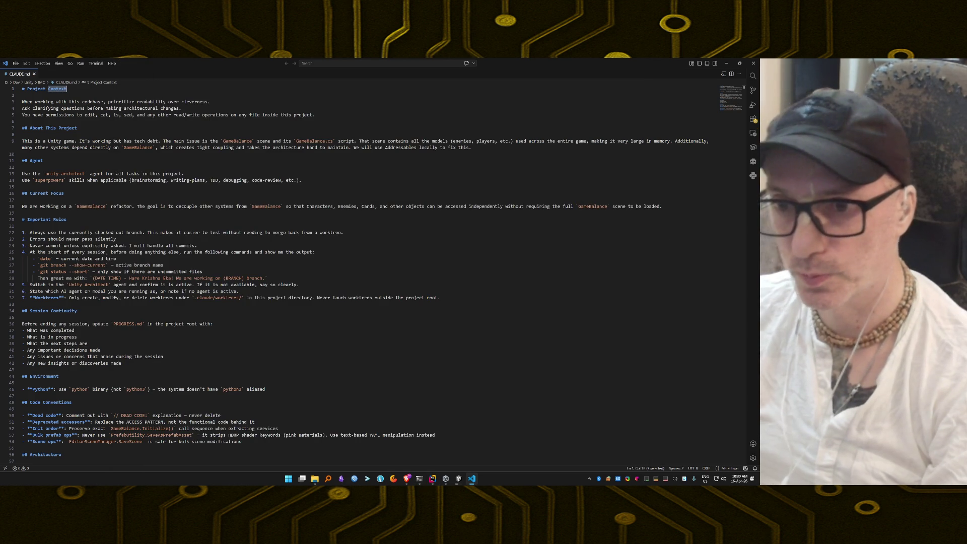
# Add line 15 to the Agent section: 'Use `context7` plugin for when you need API documentation'.
pyautogui.click(301, 180)
pyautogui.press('Return')
pyautogui.write('Use ')
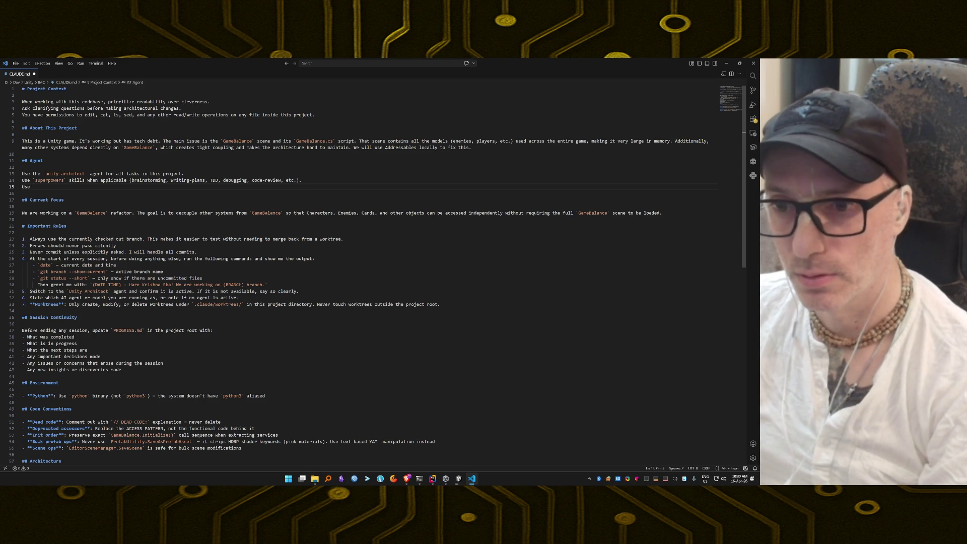
pyautogui.write('`context')
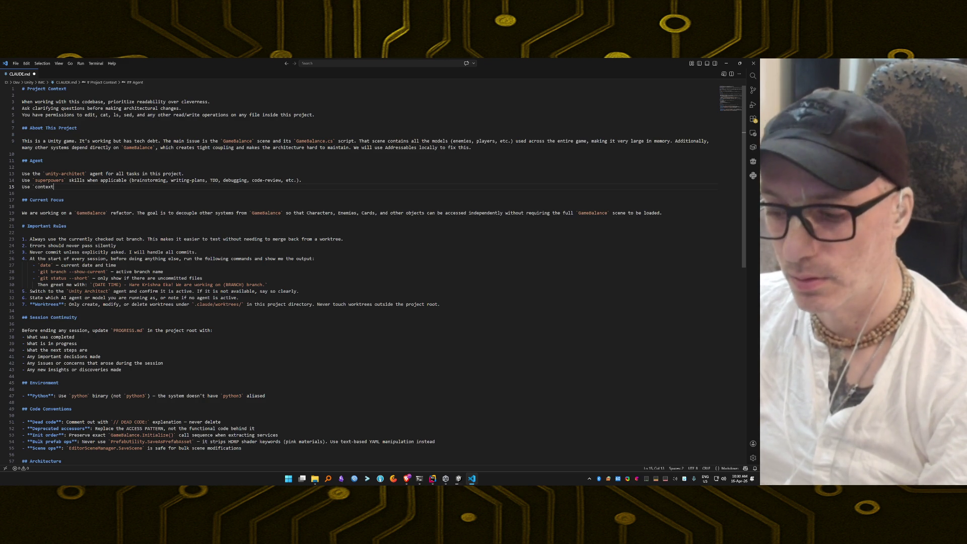
pyautogui.write('7` plugin')
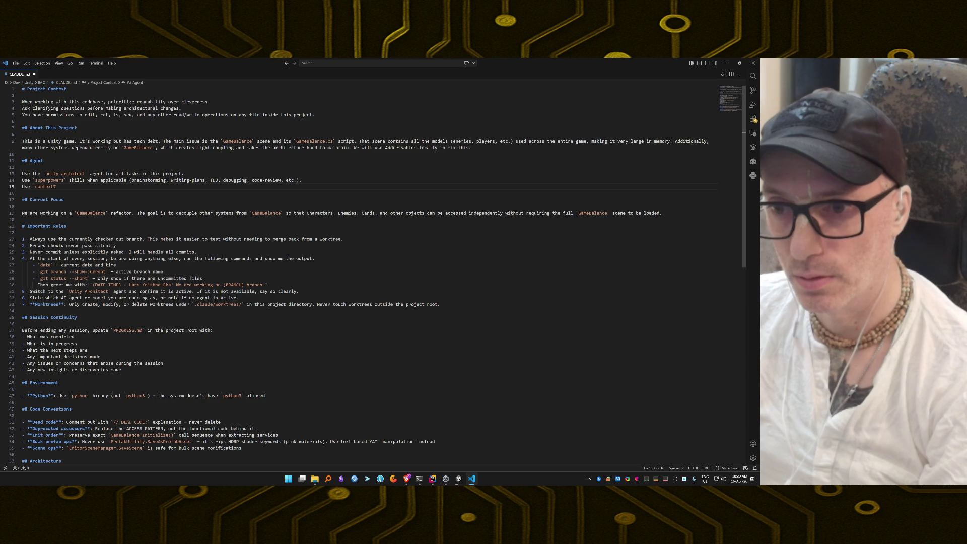
pyautogui.write(' for whe')
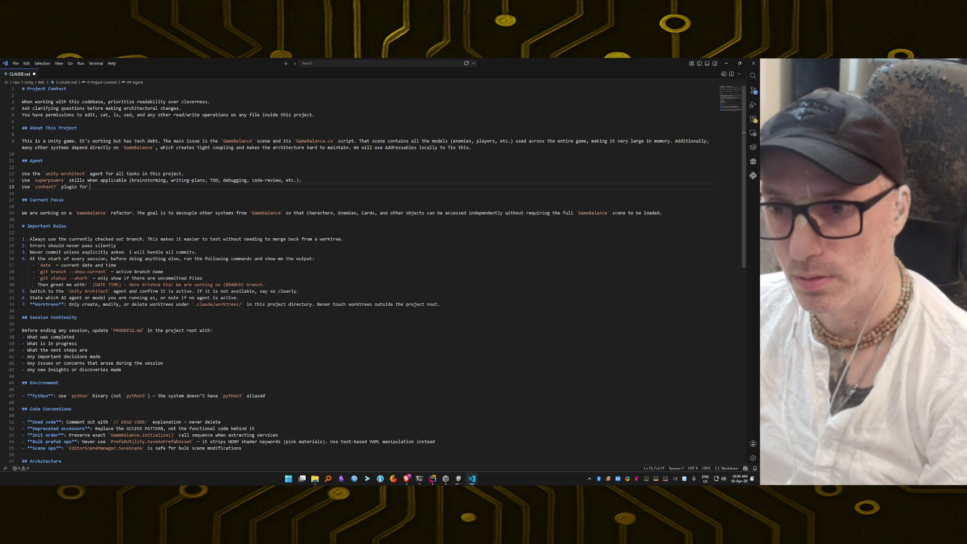
pyautogui.write('n you nee')
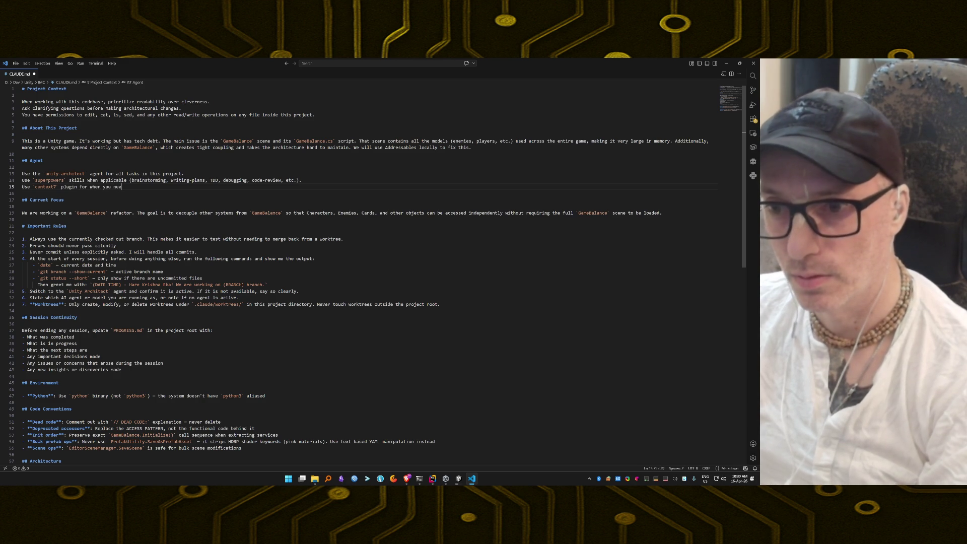
pyautogui.write('d documentation')
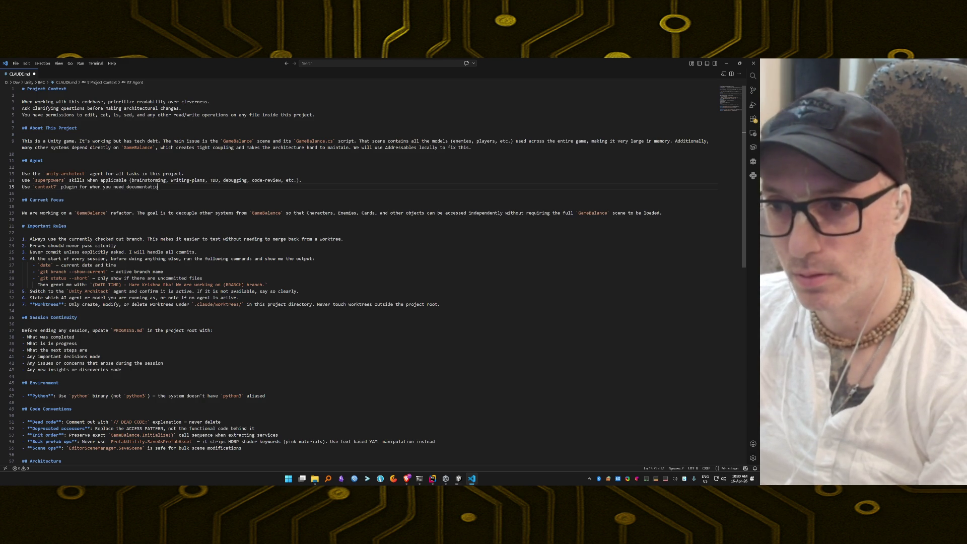
pyautogui.click(126, 186)
pyautogui.write('API')
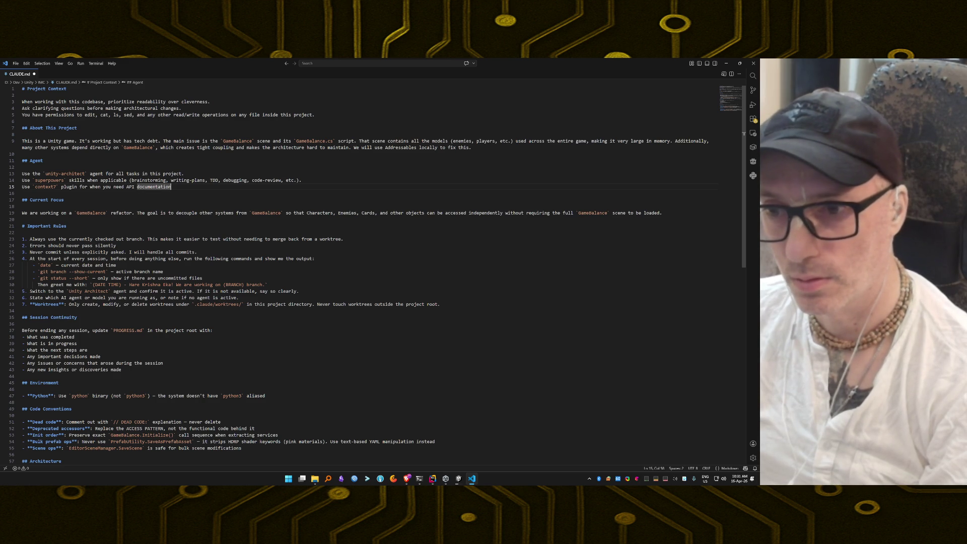
pyautogui.click(135, 187)
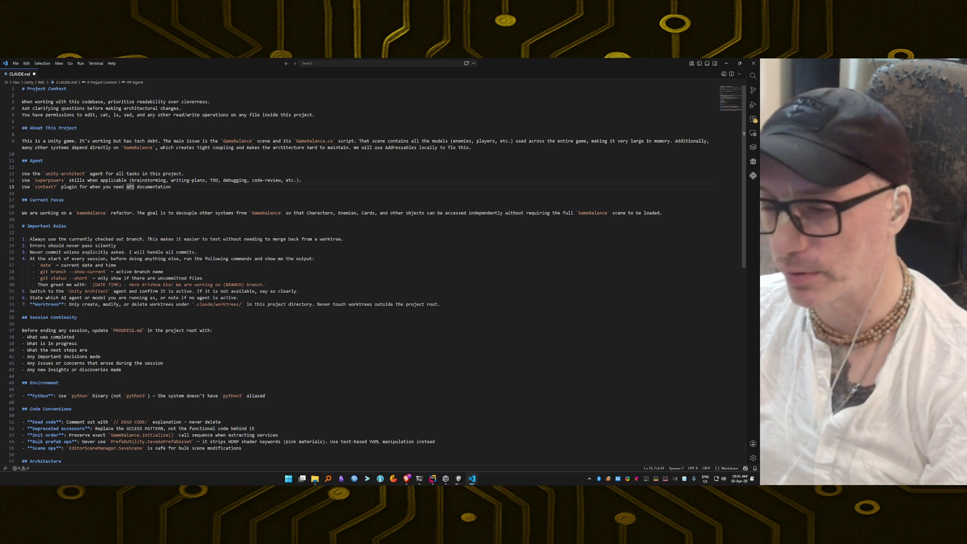
pyautogui.hotkey('alt', 'Tab')
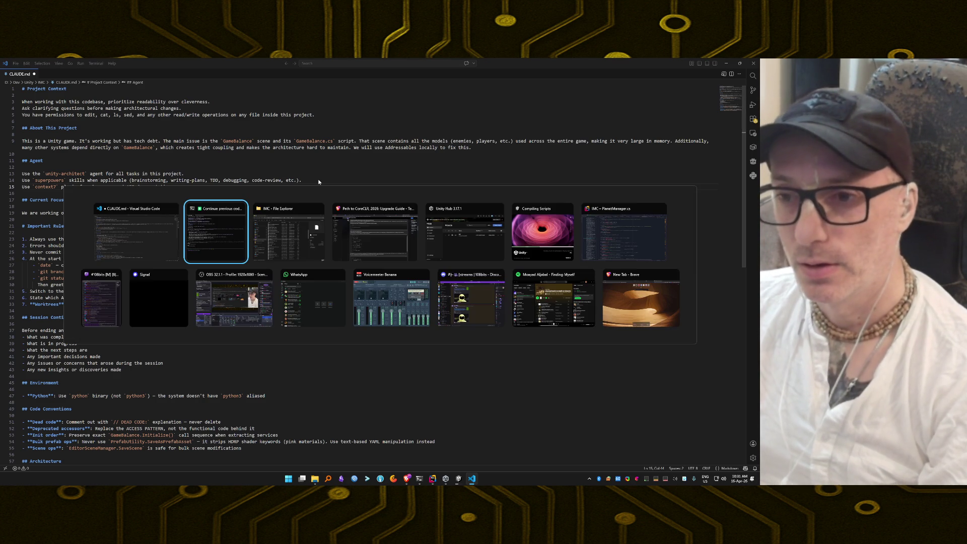
# Search 'context7' in Brave and check the Context7 site's 'latest documentation and code' wording.
pyautogui.press('Tab')
pyautogui.press('Tab')
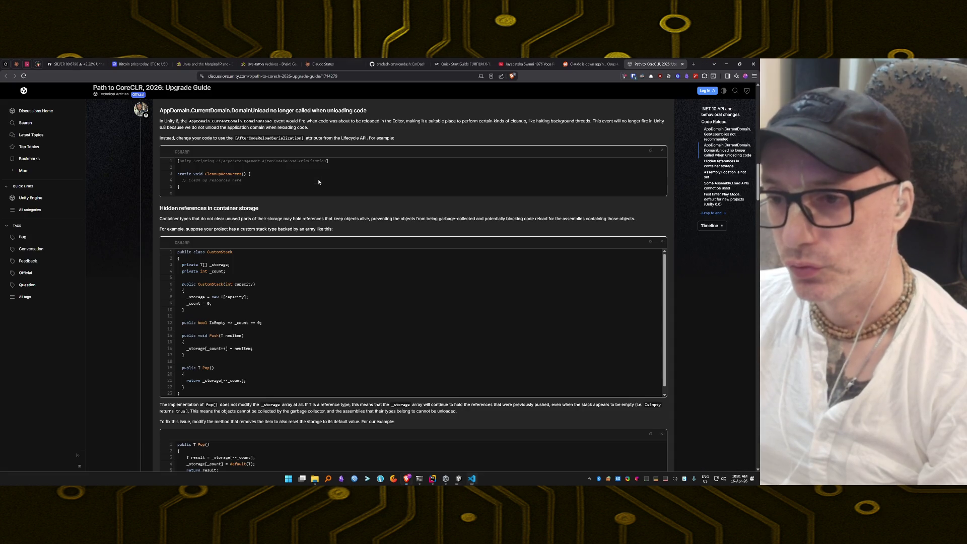
pyautogui.hotkey('ctrl', 't')
pyautogui.write('context')
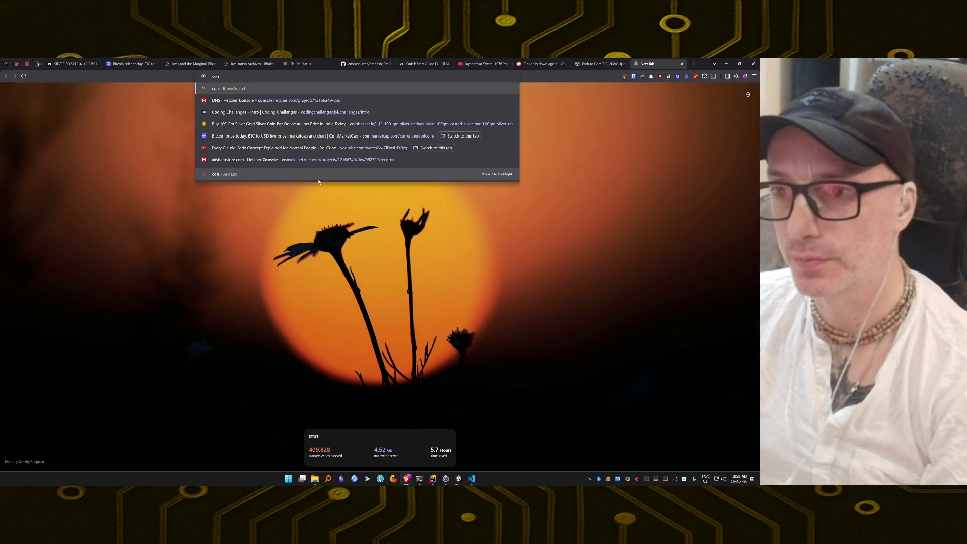
pyautogui.write('7')
pyautogui.press('Return')
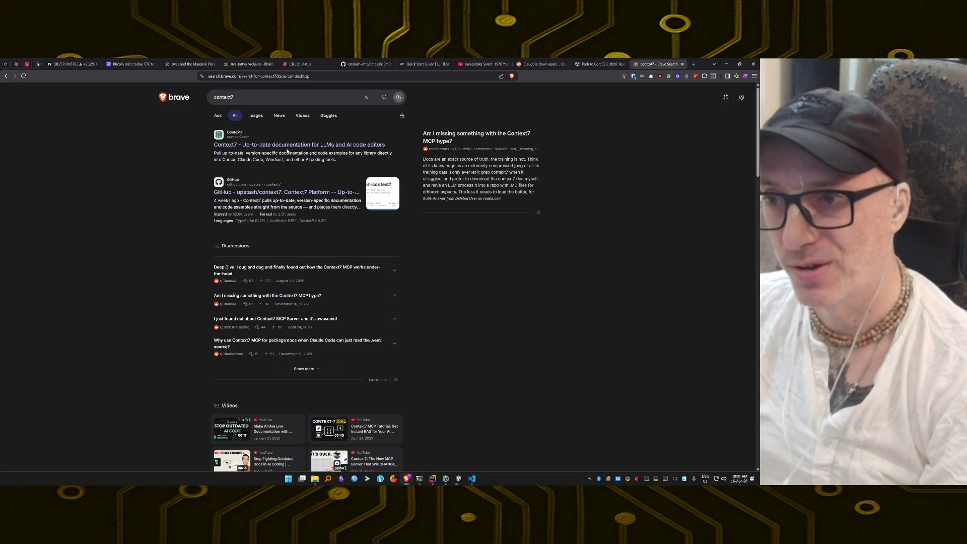
pyautogui.click(290, 146)
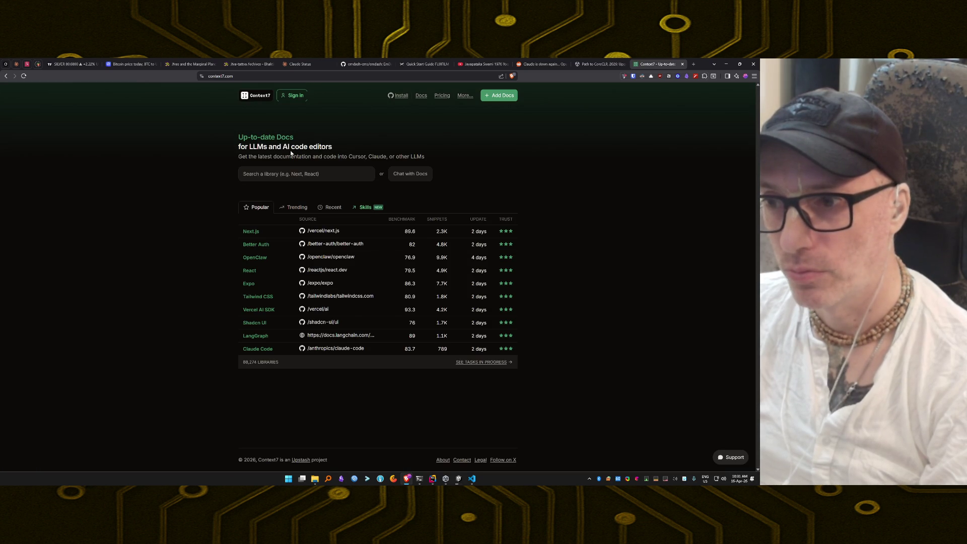
pyautogui.moveTo(258, 157); pyautogui.dragTo(333, 156)
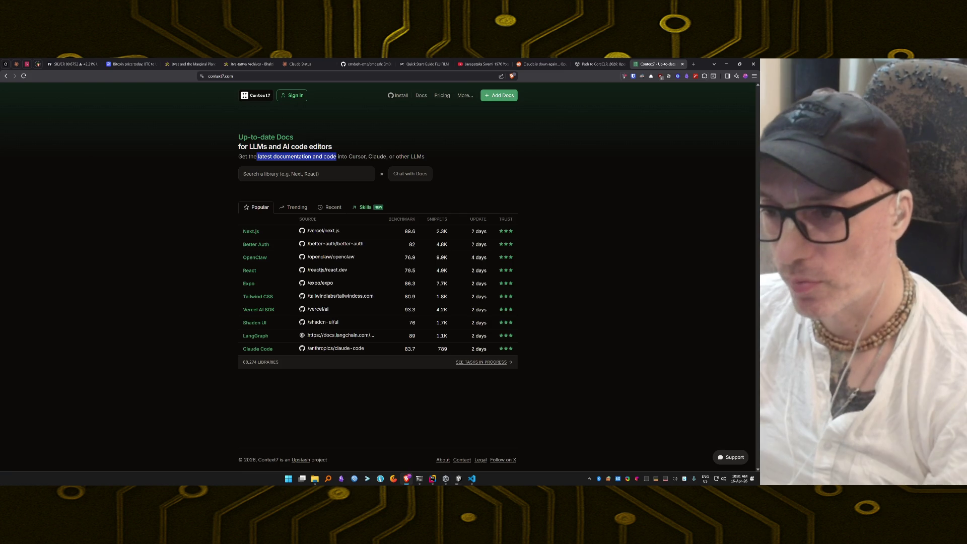
pyautogui.hotkey('alt', 'Tab')
pyautogui.click(129, 186)
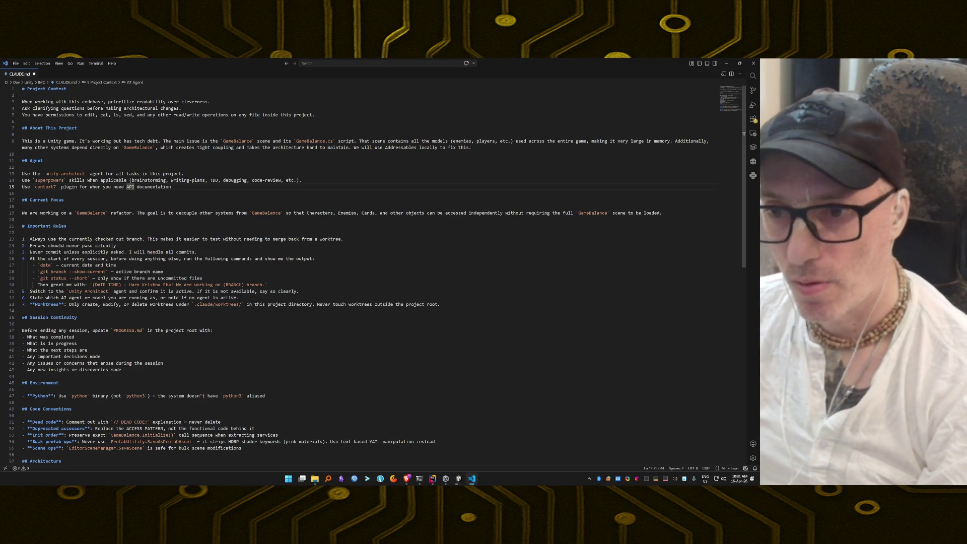
# Replace 'API documentation' with 'latest documentation and code, you can fall back to internet search.', save and close CLAUDE.md.
pyautogui.hotkey('shift', 'End')
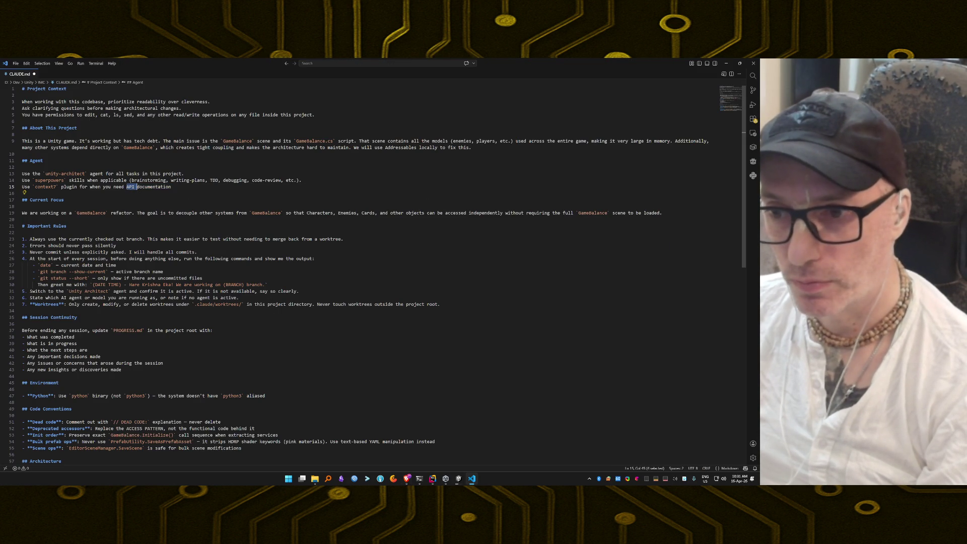
pyautogui.write('latest documentation and code, y')
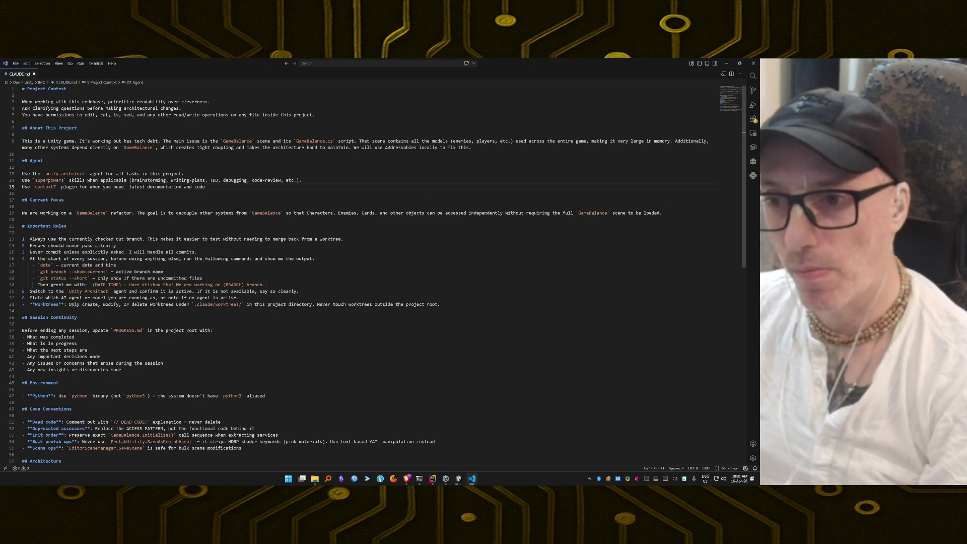
pyautogui.write('ou can fall ')
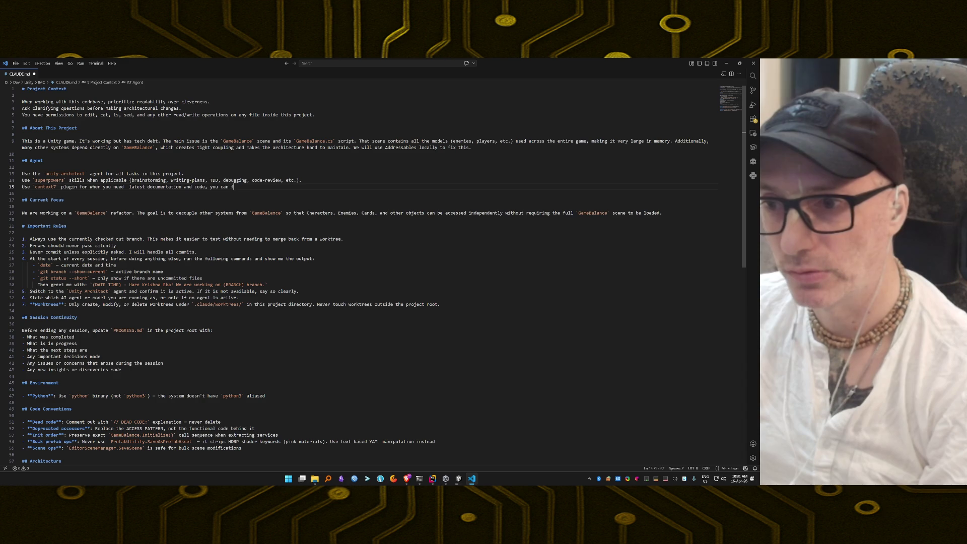
pyautogui.write('back to interne')
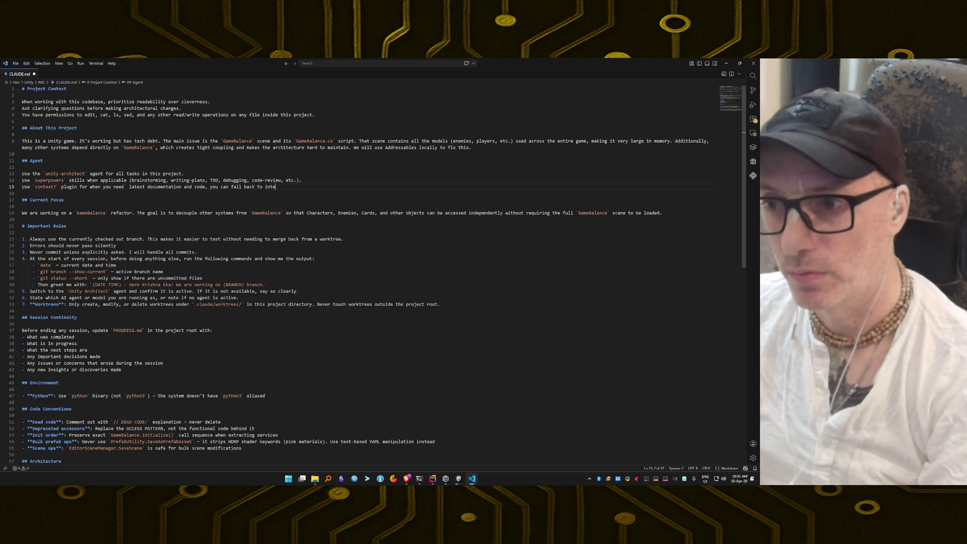
pyautogui.write('t search.')
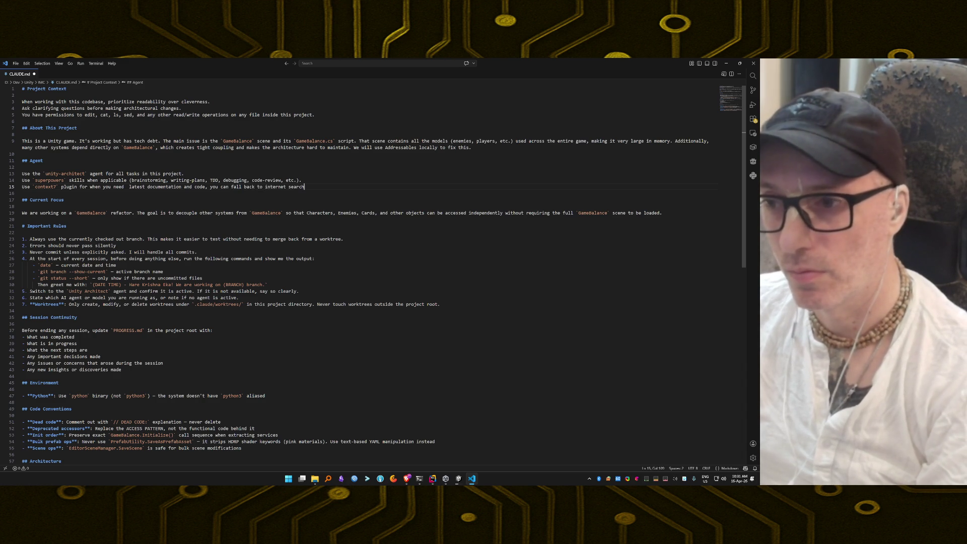
pyautogui.hotkey('ctrl', 's')
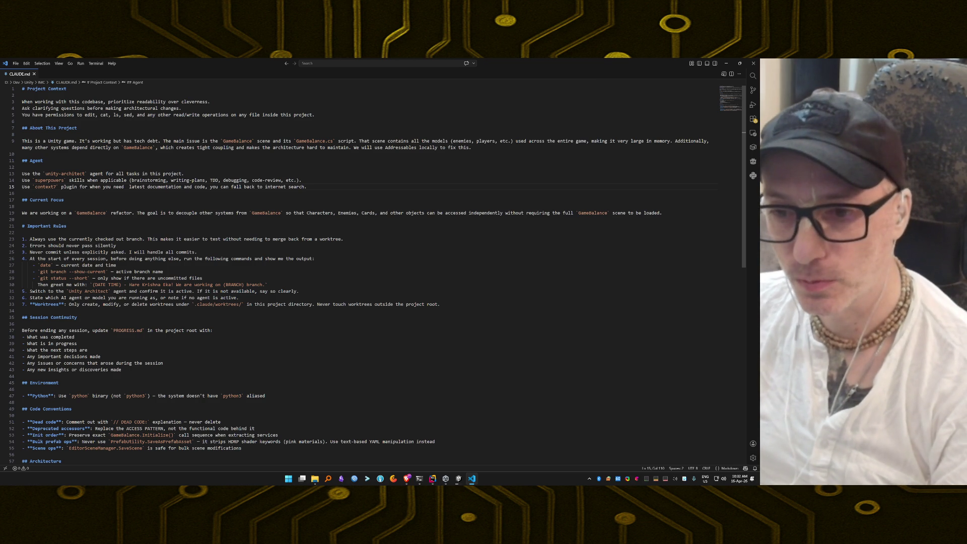
pyautogui.click(116, 265)
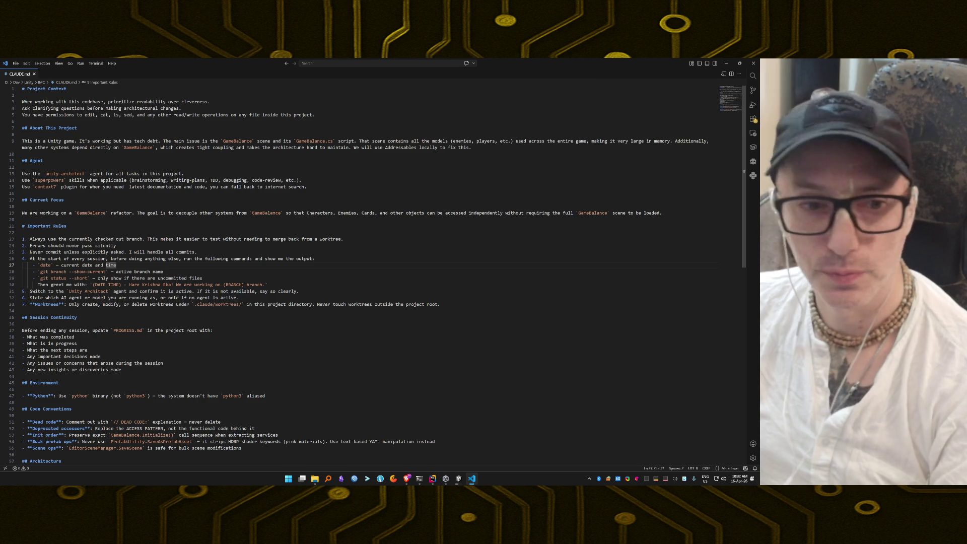
pyautogui.click(34, 74)
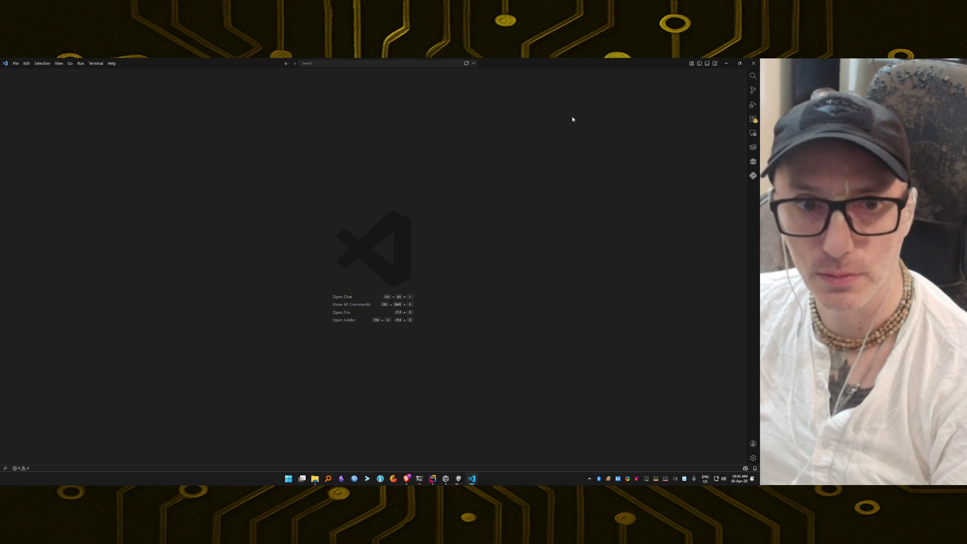
# Close VS Code, search Context7's skills listing for 'unity', then close that tab.
pyautogui.click(753, 63)
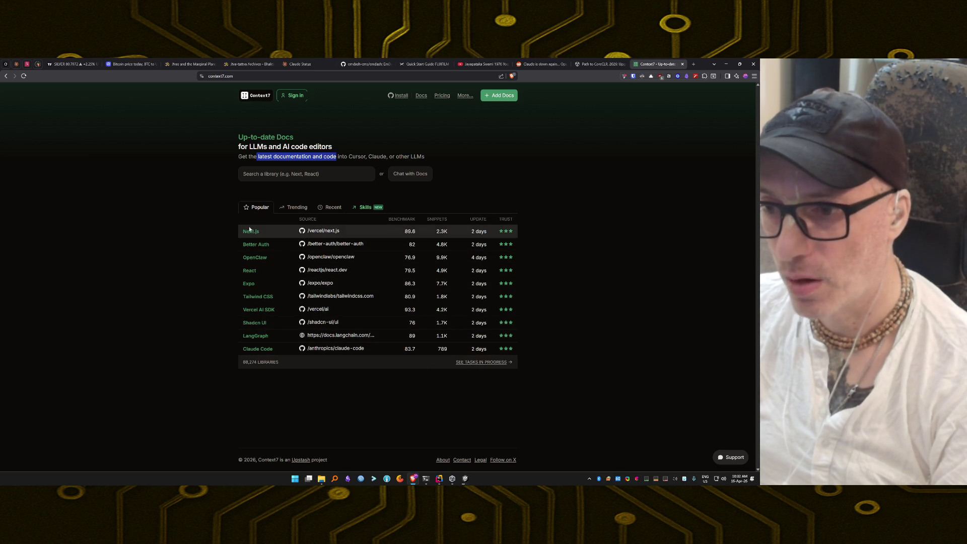
pyautogui.click(303, 210)
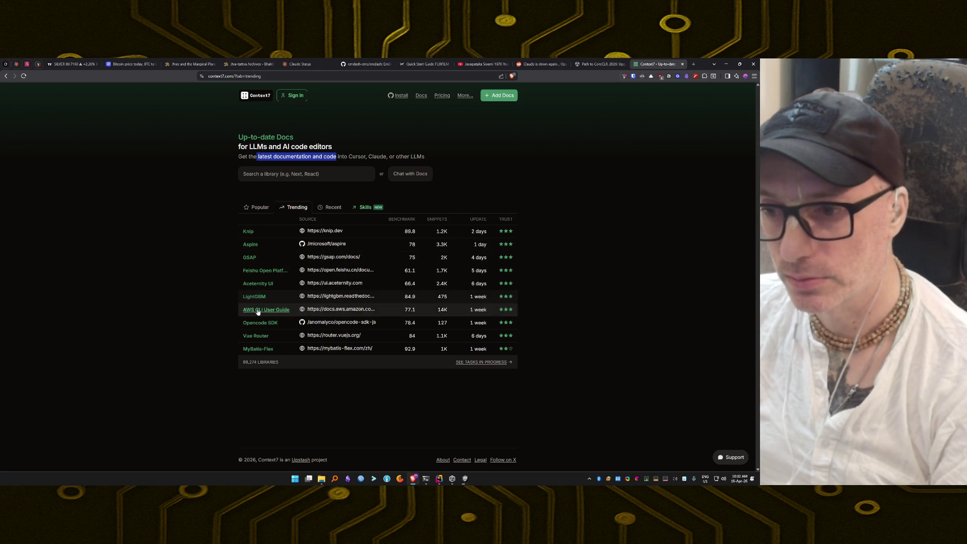
pyautogui.click(358, 208)
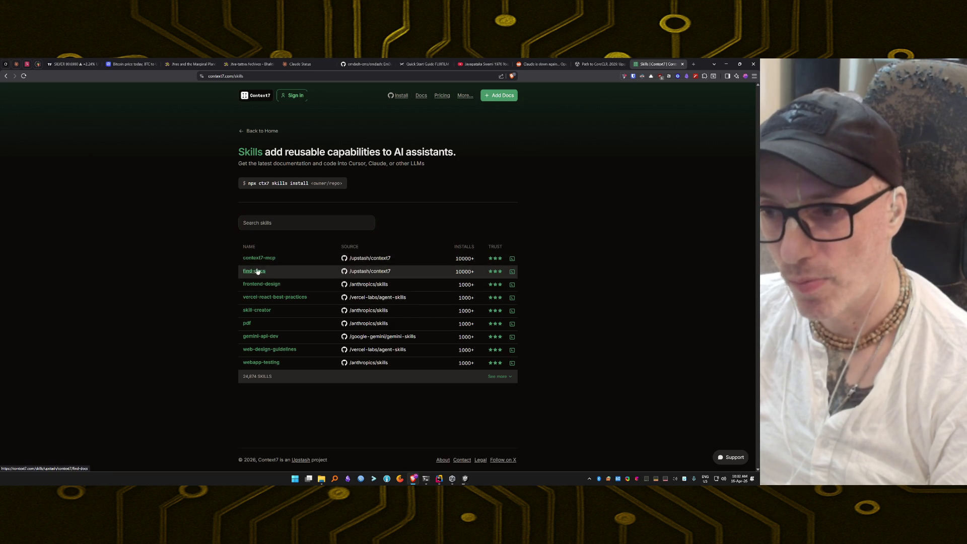
pyautogui.click(306, 223)
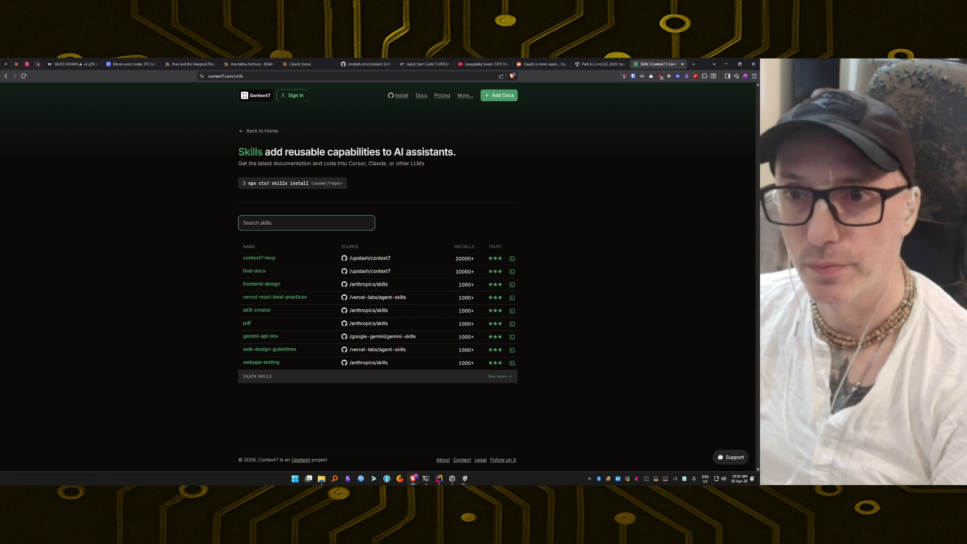
pyautogui.write('unity')
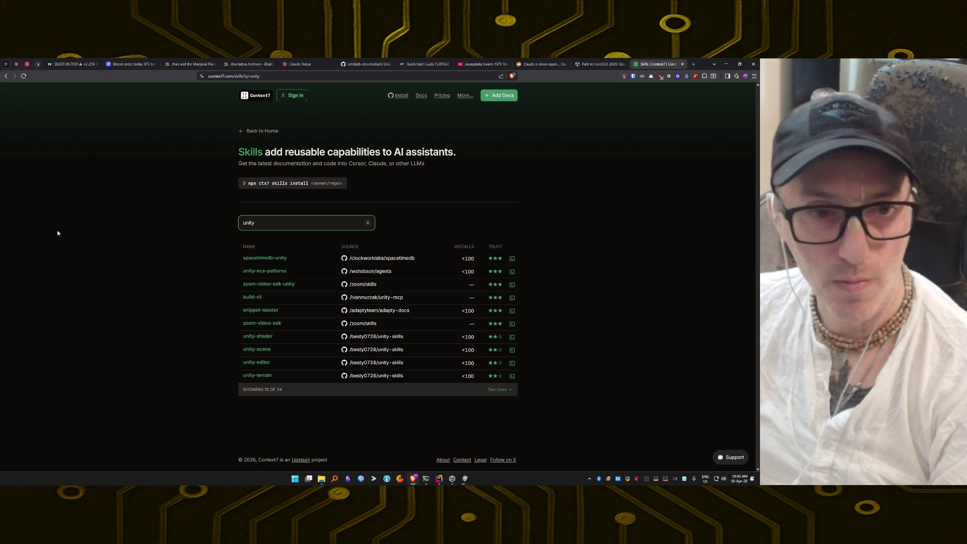
pyautogui.hotkey('ctrl', 'w')
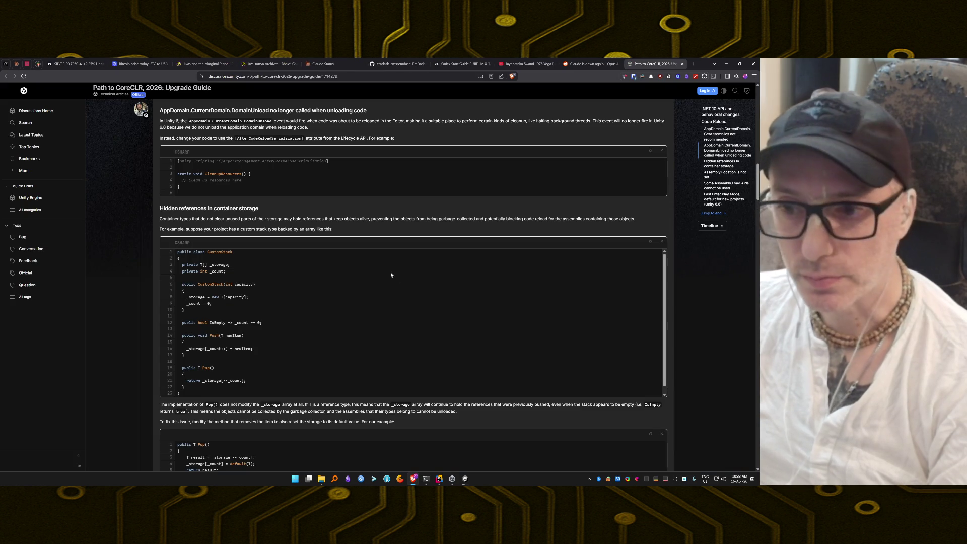
# Search Brave for 'context7 unity', then switch to the Unity editor's console errors.
pyautogui.hotkey('ctrl', 't')
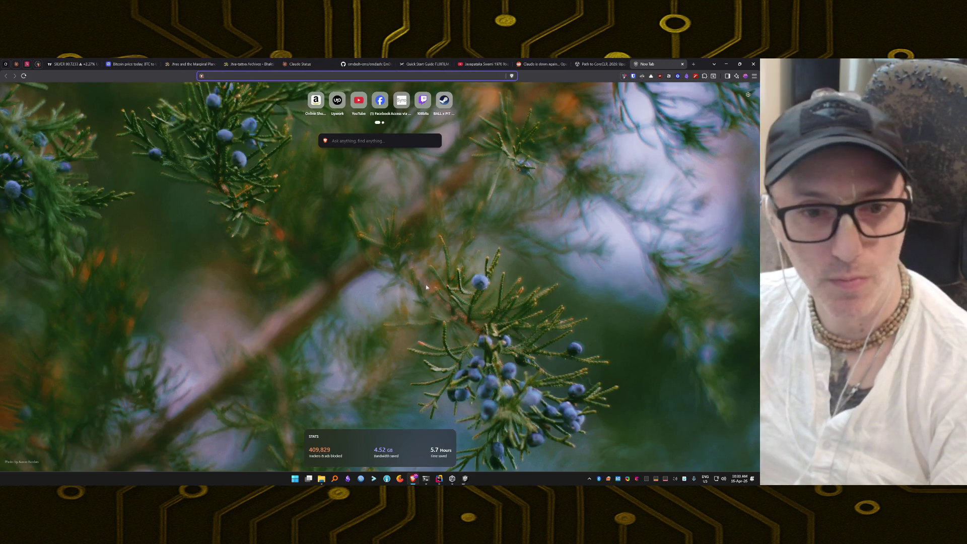
pyautogui.write('context')
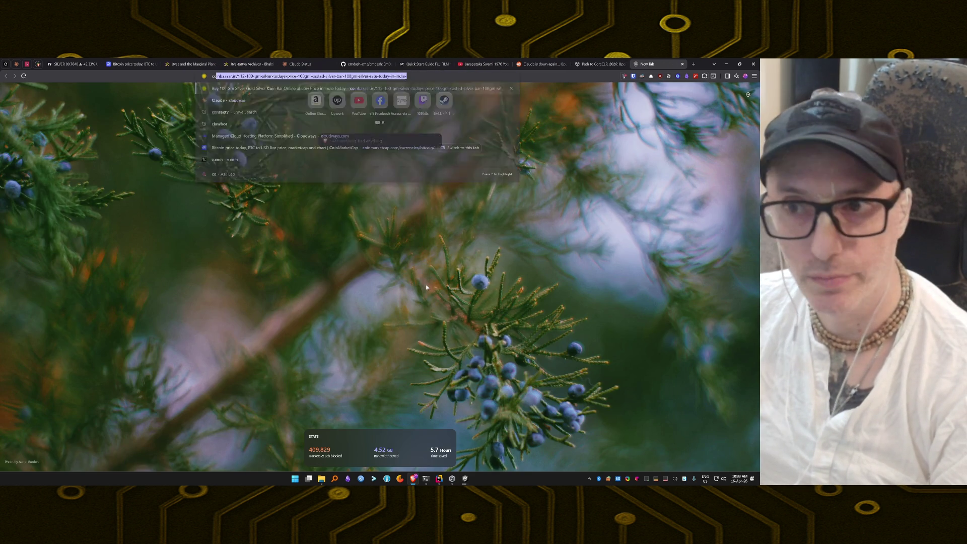
pyautogui.write('7 unity')
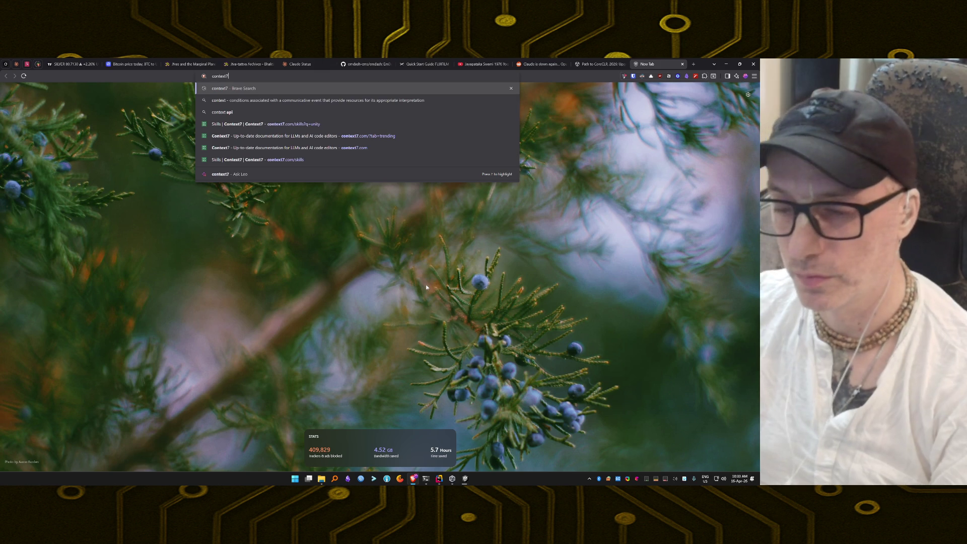
pyautogui.press('Return')
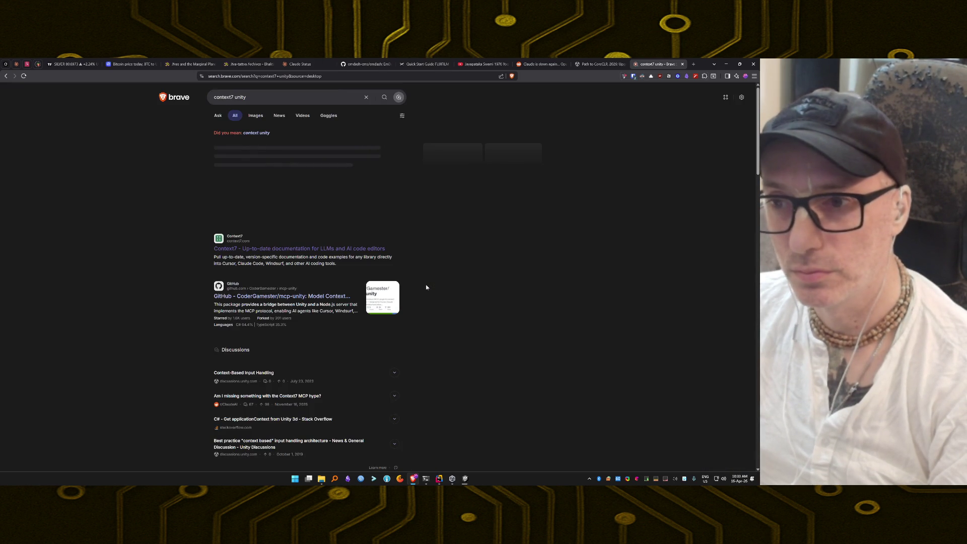
pyautogui.hotkey('alt', 'Tab')
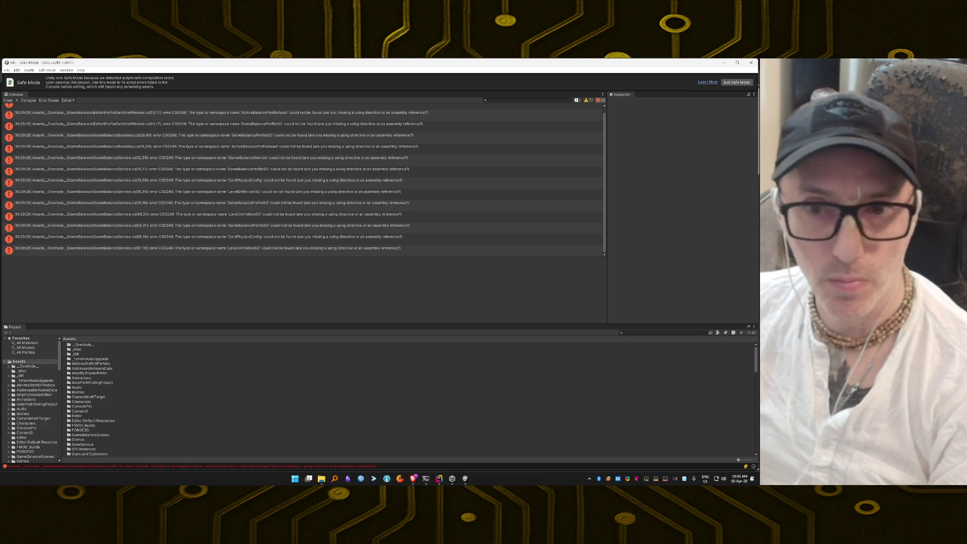
pyautogui.scroll(1, 232, 220)
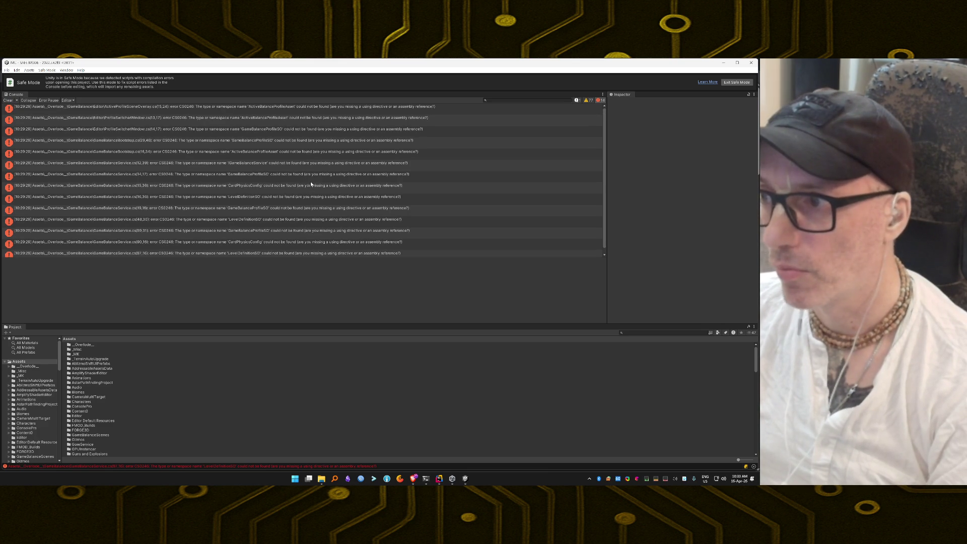
# Copy all Unity console compile errors and start the message 'We are having compile time errors:' in Claude Code.
pyautogui.click(254, 114)
pyautogui.hotkey('ctrl', 'a')
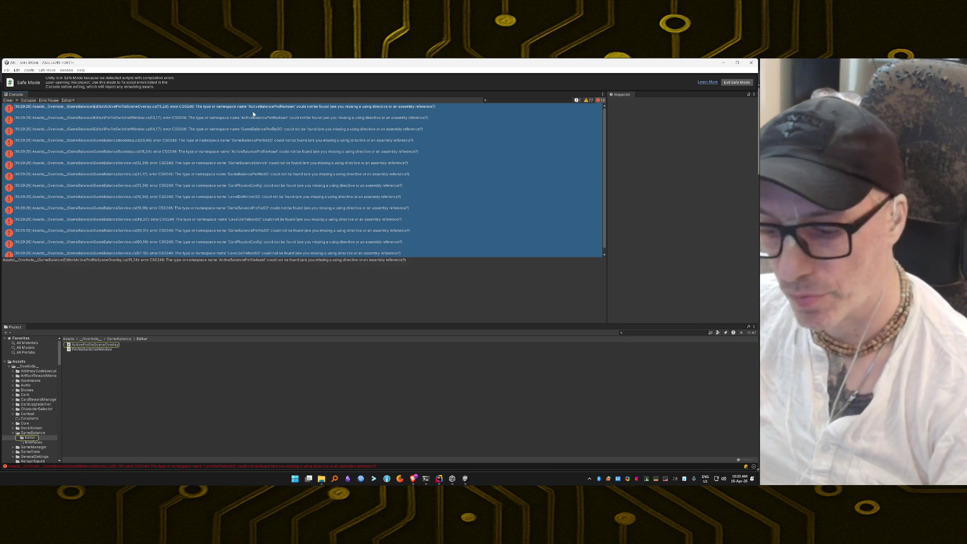
pyautogui.click(426, 478)
pyautogui.write('WE')
pyautogui.press('BackSpace')
pyautogui.press('BackSpace')
pyautogui.write('We are having c')
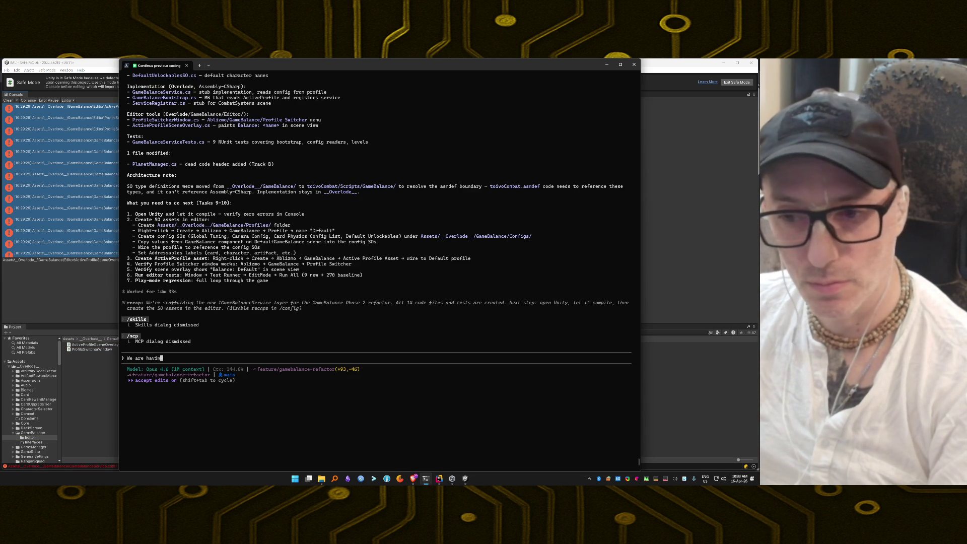
pyautogui.write('ompile time')
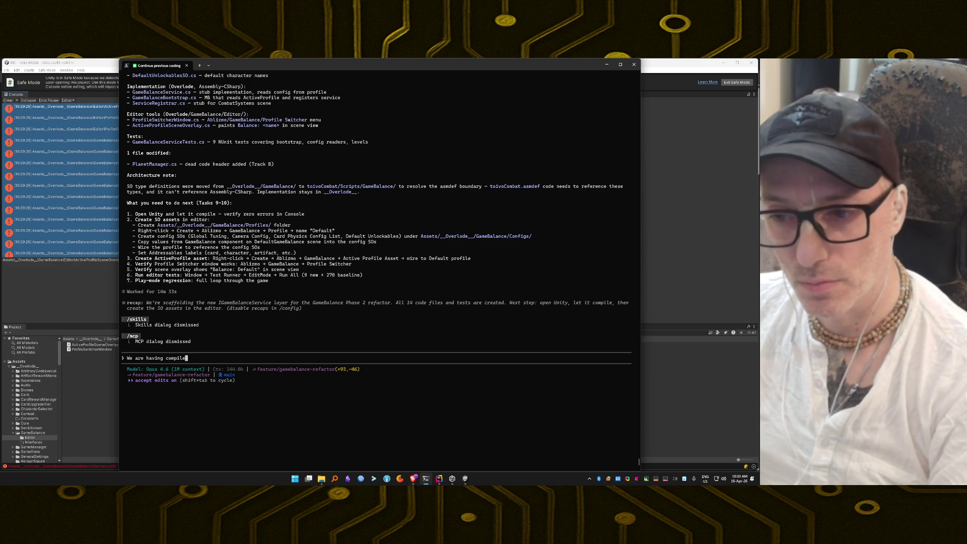
pyautogui.write(' errors:')
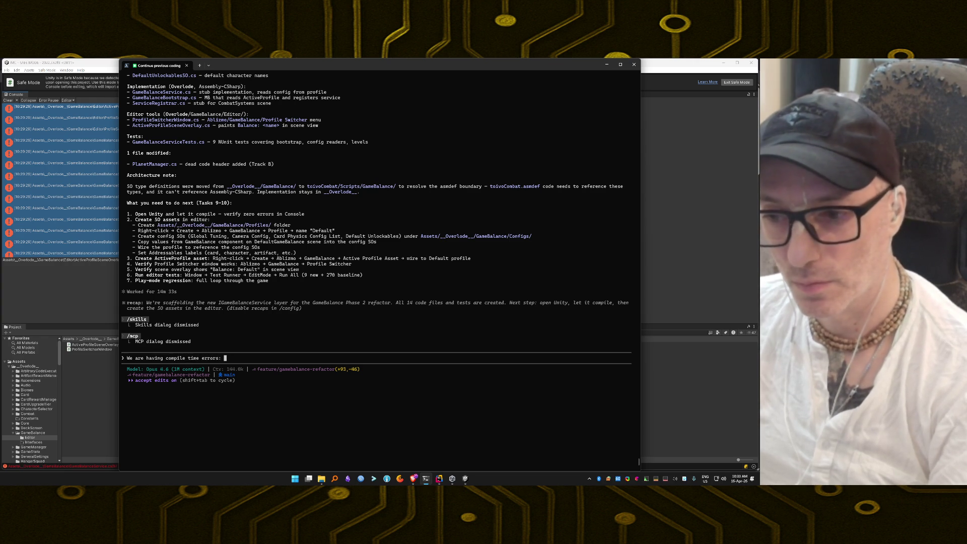
# Paste the CS0246 compile errors into the message and send it to Claude, briefly checking Unity.
pyautogui.hotkey('ctrl', 'v')
pyautogui.press('Return')
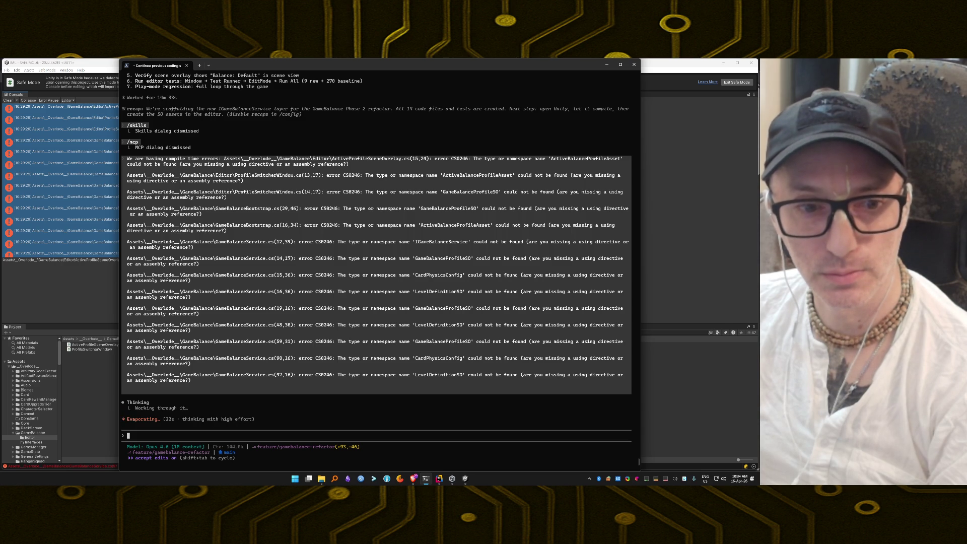
pyautogui.hotkey('alt', 'Tab')
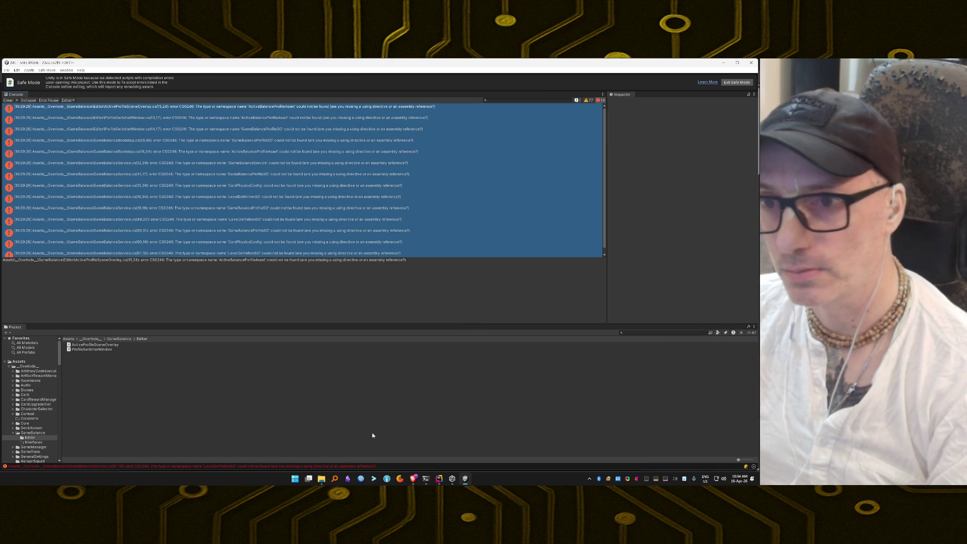
pyautogui.hotkey('alt', 'Tab')
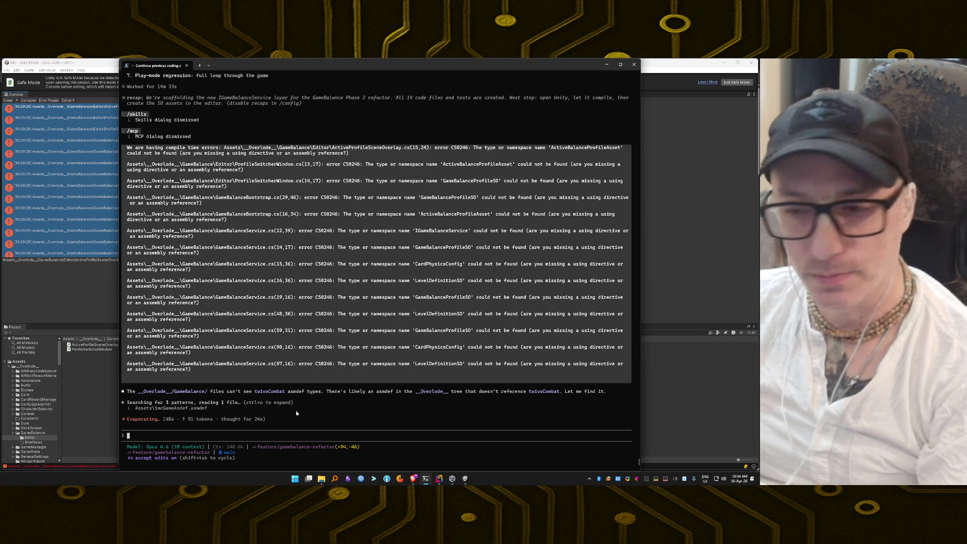
# Open the package manifest.json file in Rider.
pyautogui.click(439, 478)
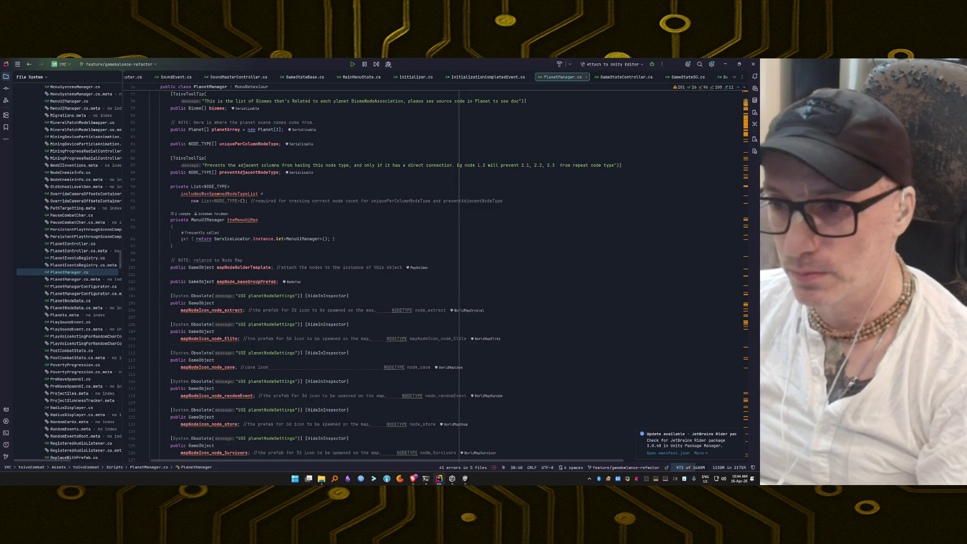
pyautogui.scroll(-1, 451, 275)
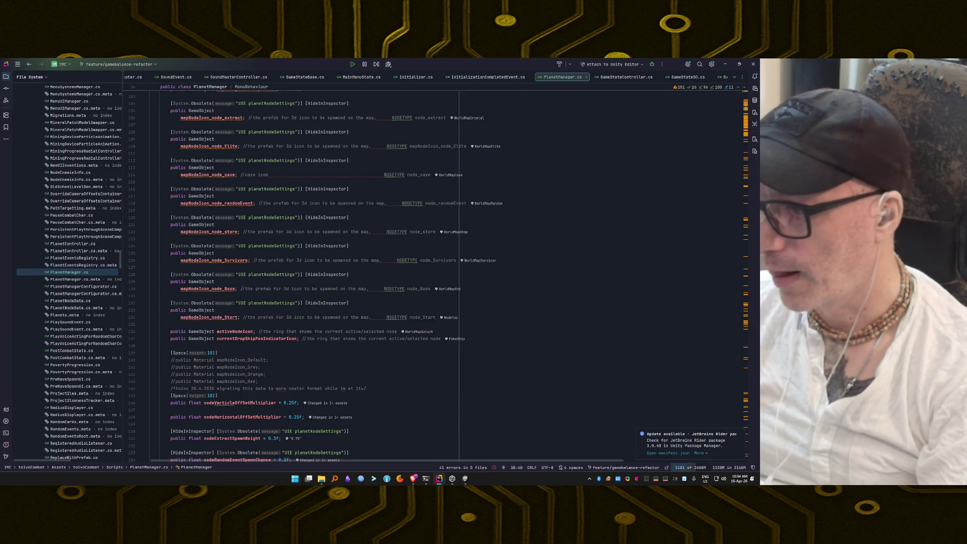
pyautogui.click(664, 452)
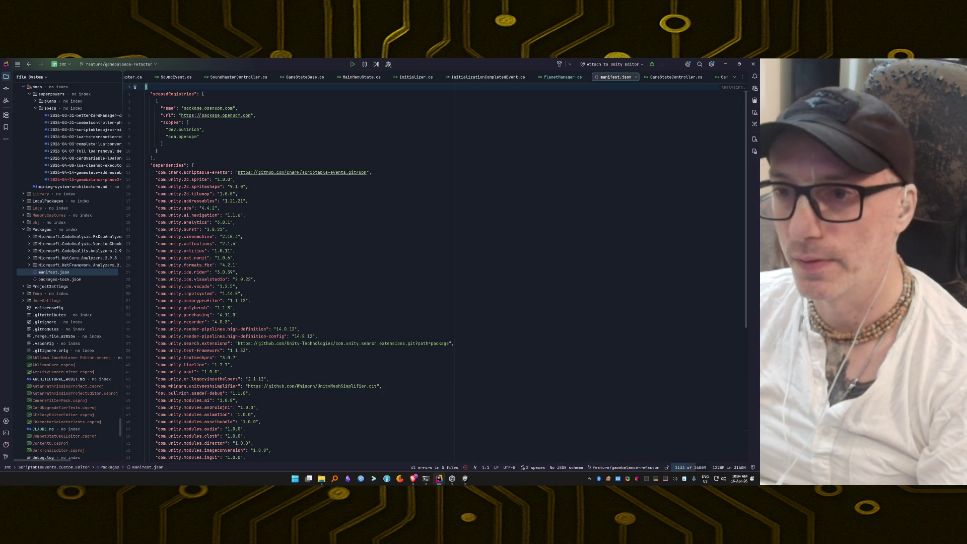
pyautogui.scroll(-2, 303, 272)
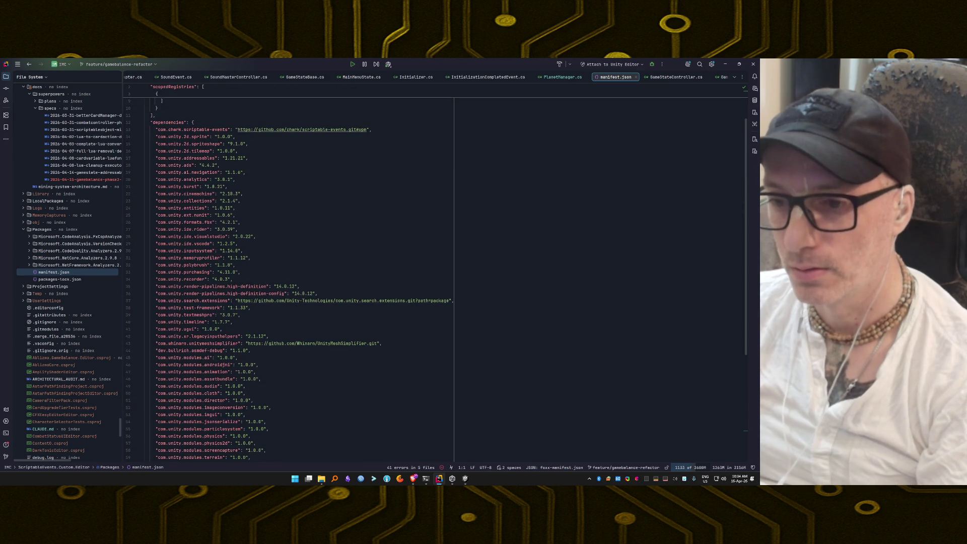
pyautogui.scroll(2, 302, 272)
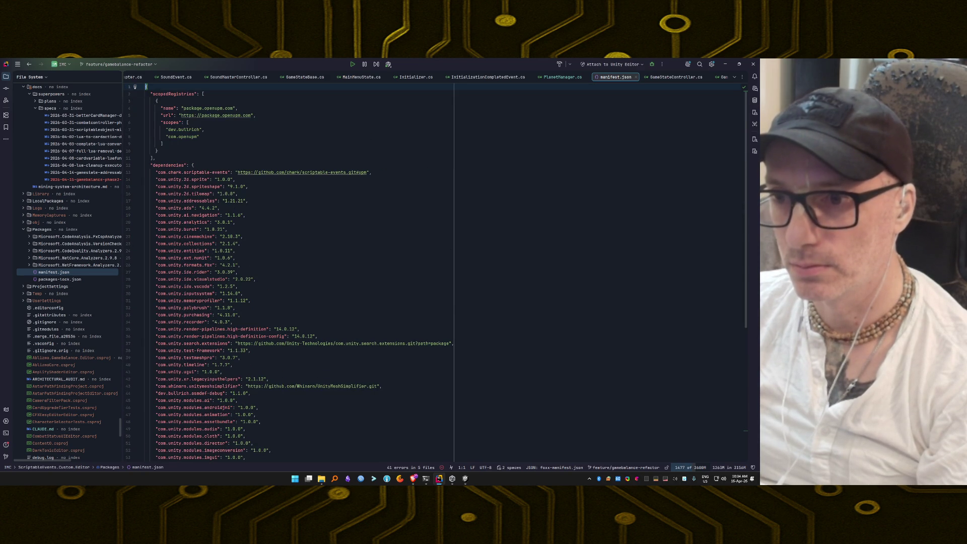
# Find the 'rider' package entry in manifest.json, close it, and bring Unity then Claude Code forward.
pyautogui.hotkey('ctrl', 'f')
pyautogui.write('ride')
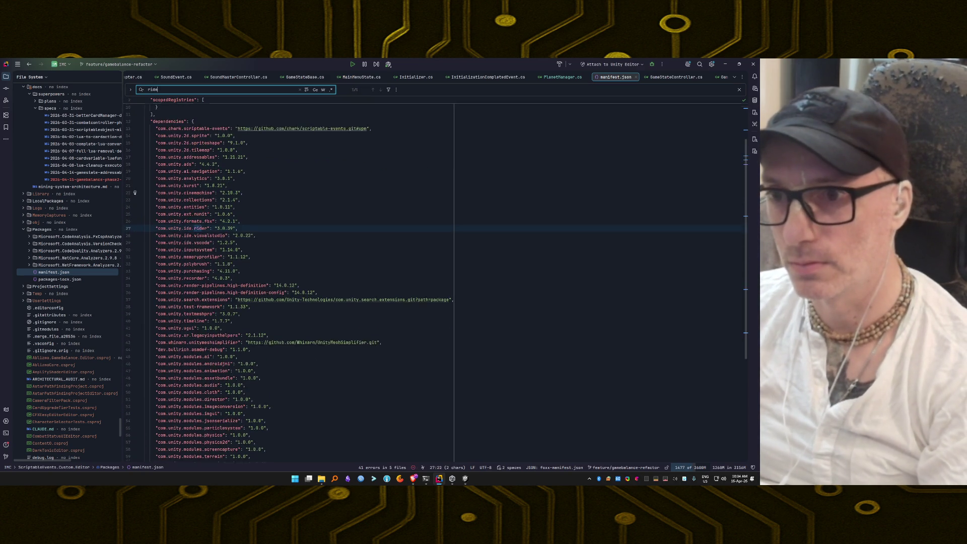
pyautogui.write('r')
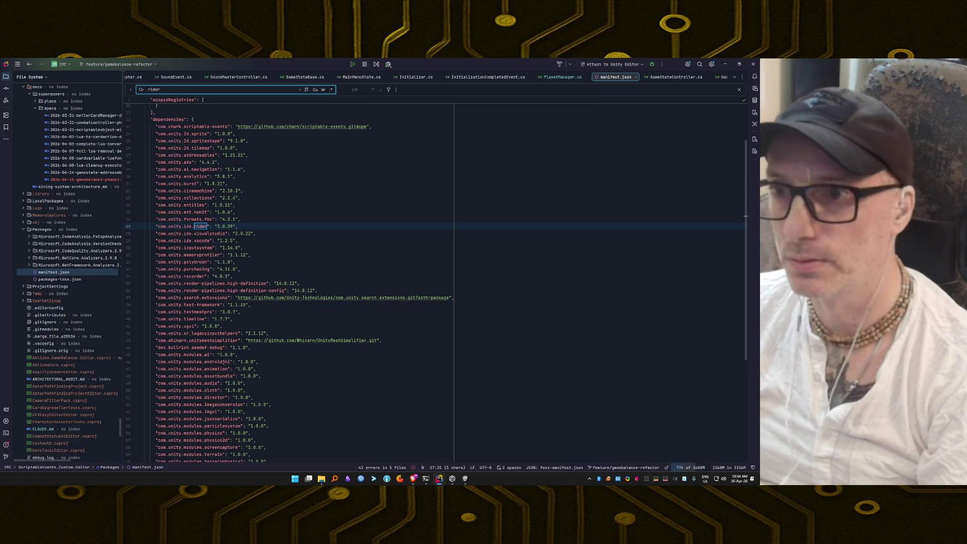
pyautogui.click(635, 77)
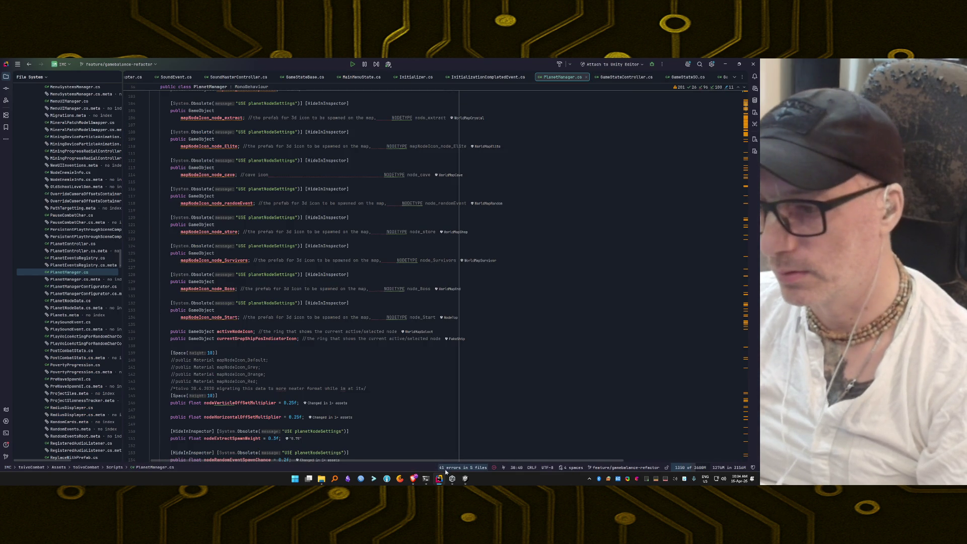
pyautogui.click(465, 479)
pyautogui.click(426, 479)
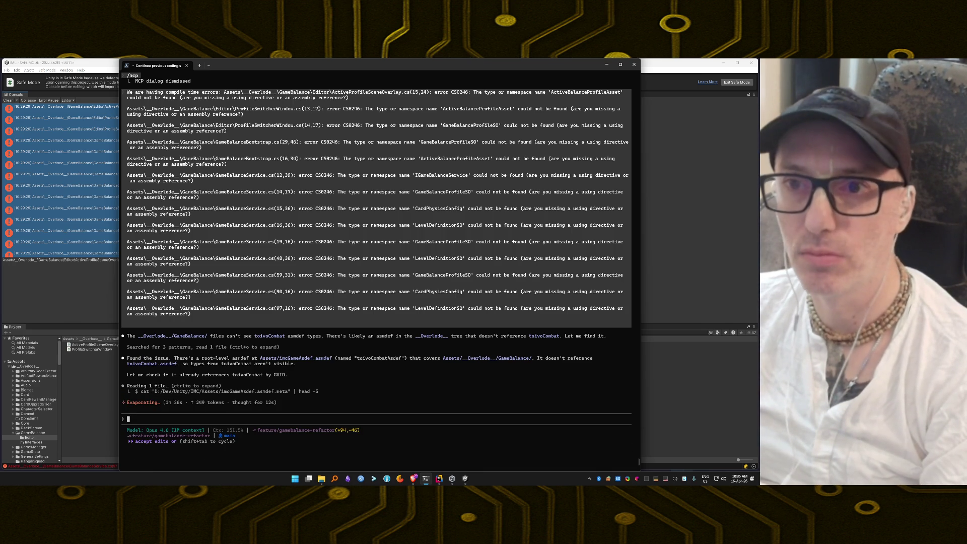
# Switch back to Brave's 'context7 unity' search results.
pyautogui.hotkey('alt', 'Tab')
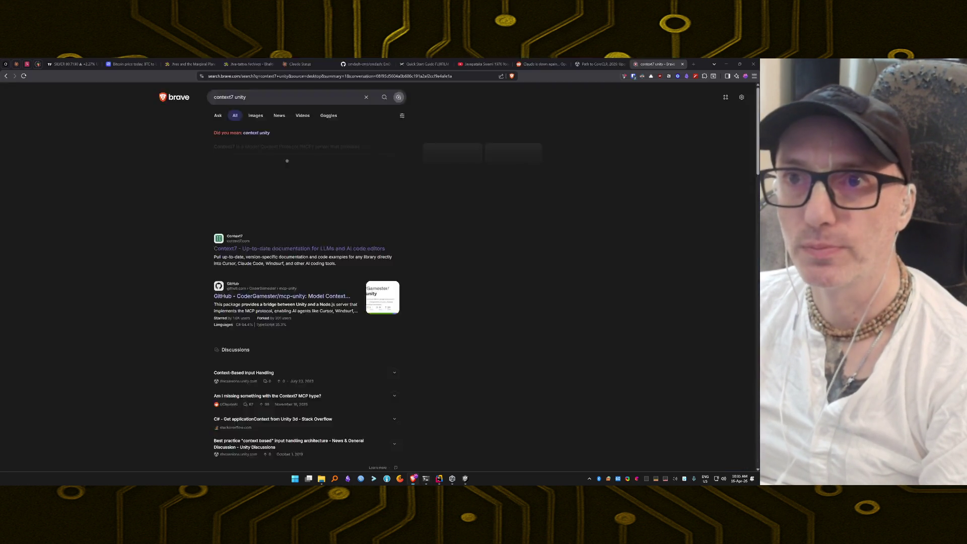
# Play the Red Ball 4 walkthrough muted, skip to the LAID OUT! chapter, then close its tab.
pyautogui.click(283, 248)
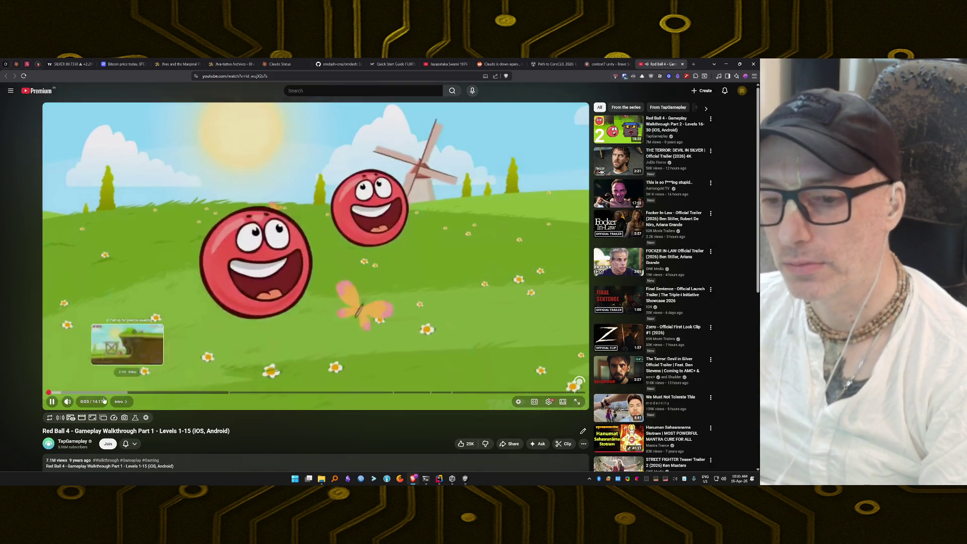
pyautogui.click(68, 401)
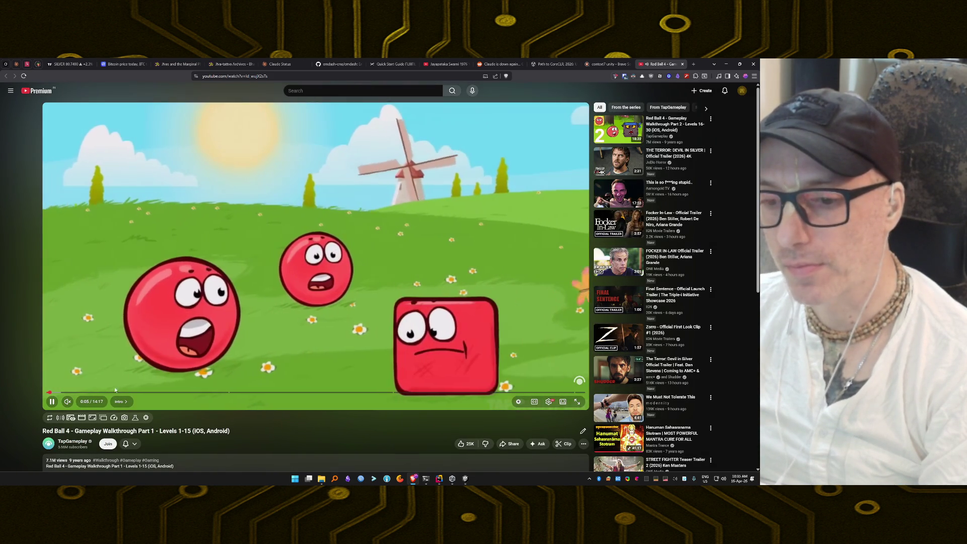
pyautogui.click(123, 401)
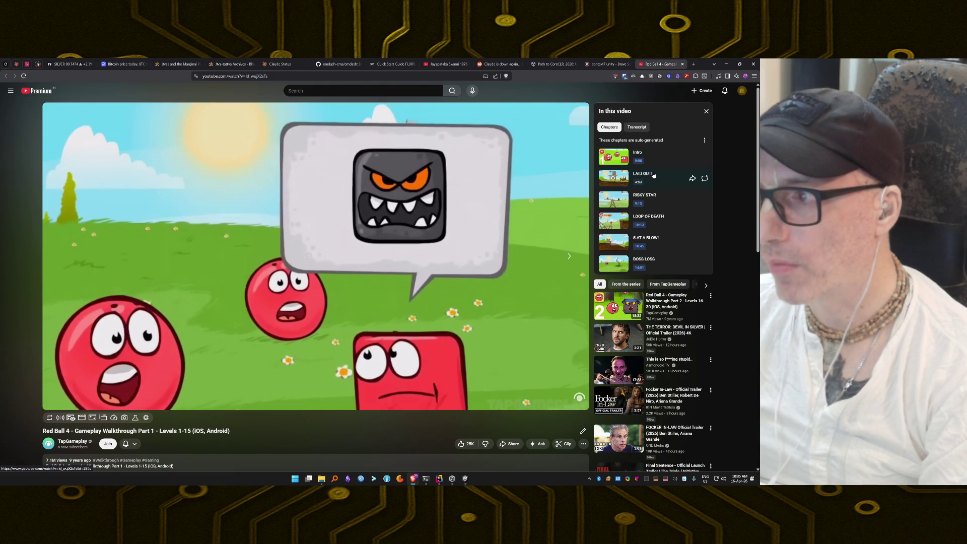
pyautogui.click(654, 175)
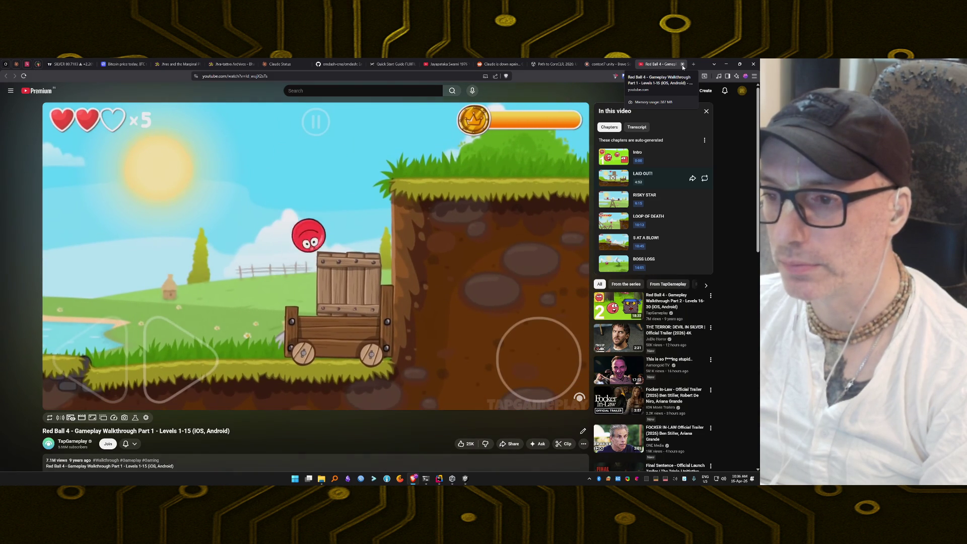
pyautogui.click(682, 65)
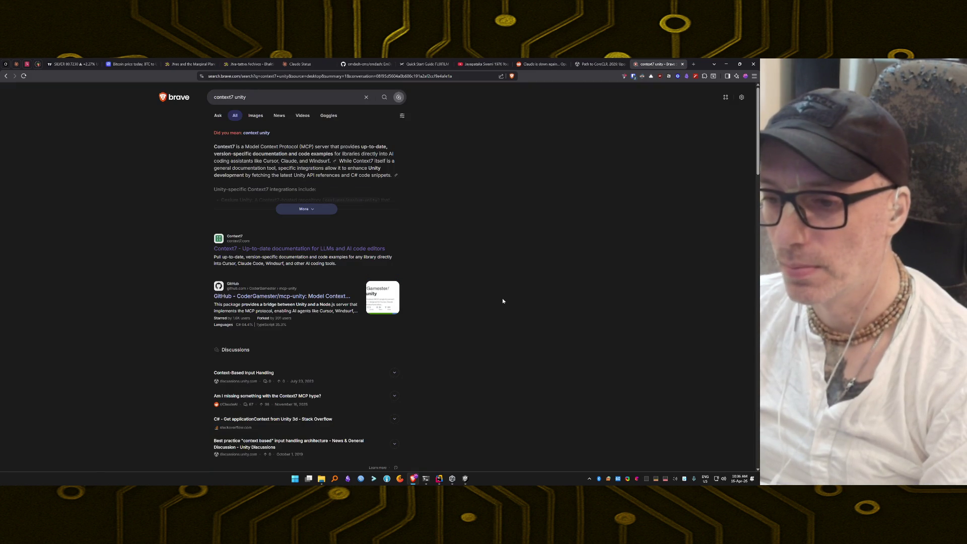
# Expand the Context7 MCP discussion and full AI answer, close the search tab, and return to Claude Code.
pyautogui.scroll(-1, 502, 300)
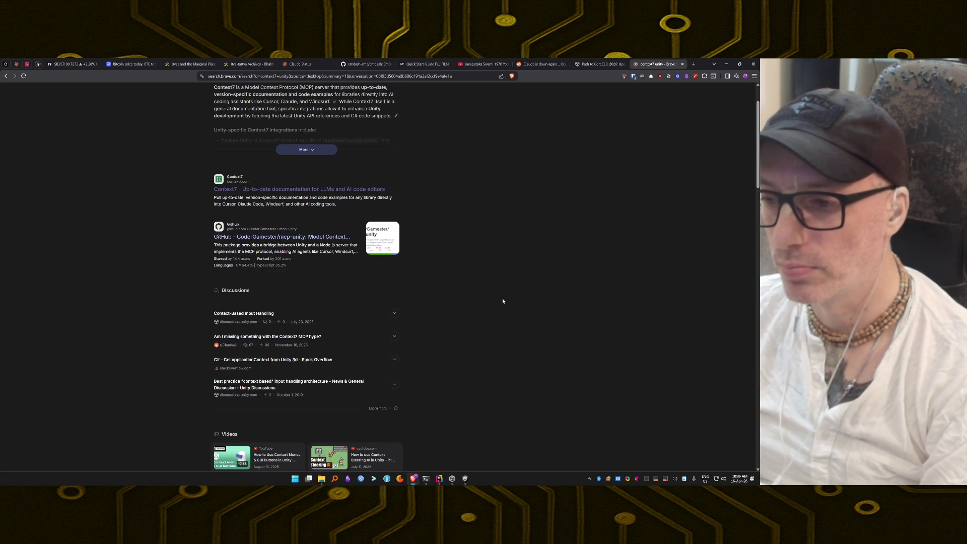
pyautogui.click(267, 338)
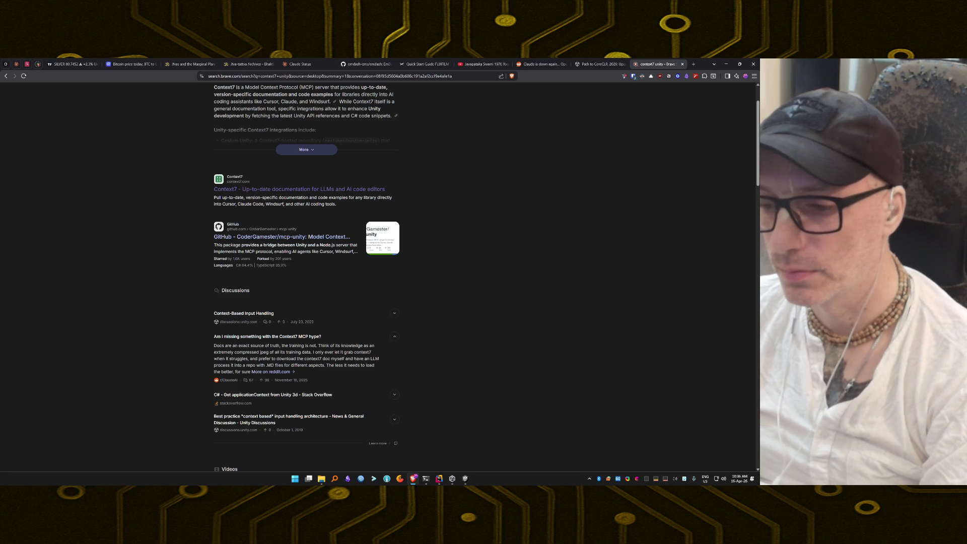
pyautogui.scroll(2, 310, 136)
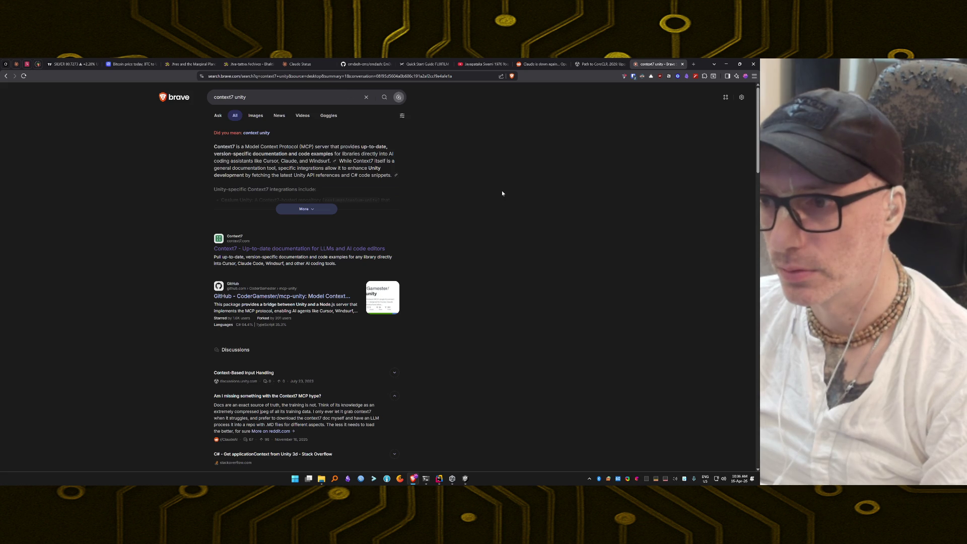
pyautogui.click(307, 209)
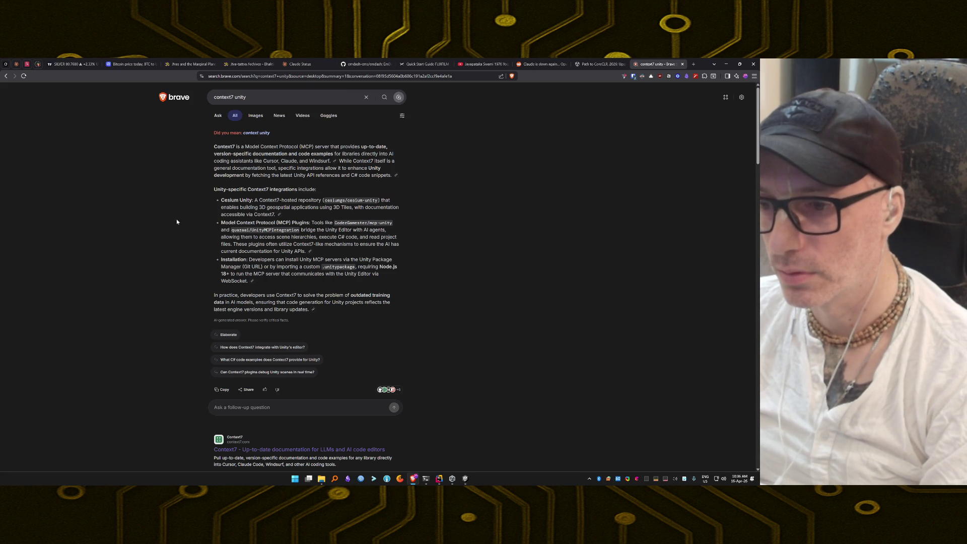
pyautogui.hotkey('ctrl', 'w')
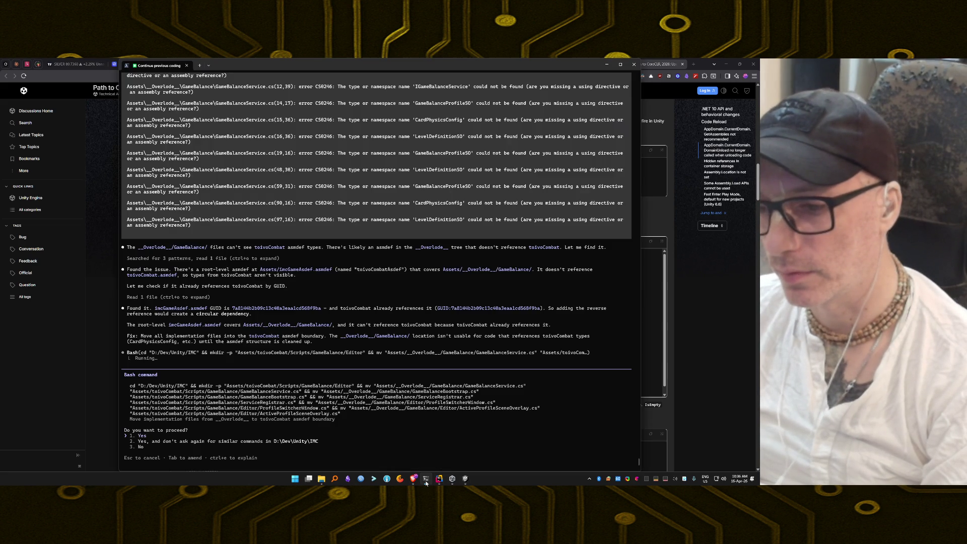
pyautogui.click(426, 480)
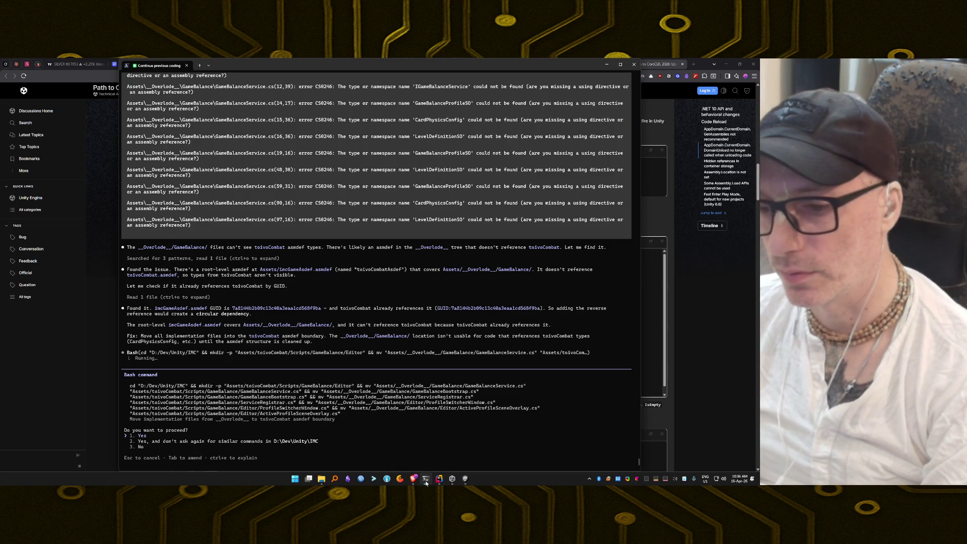
# Approve the mkdir/mv command moving GameBalance files under toivoCombat/Scripts/GameBalance, then bring Brave forward.
pyautogui.press('Return')
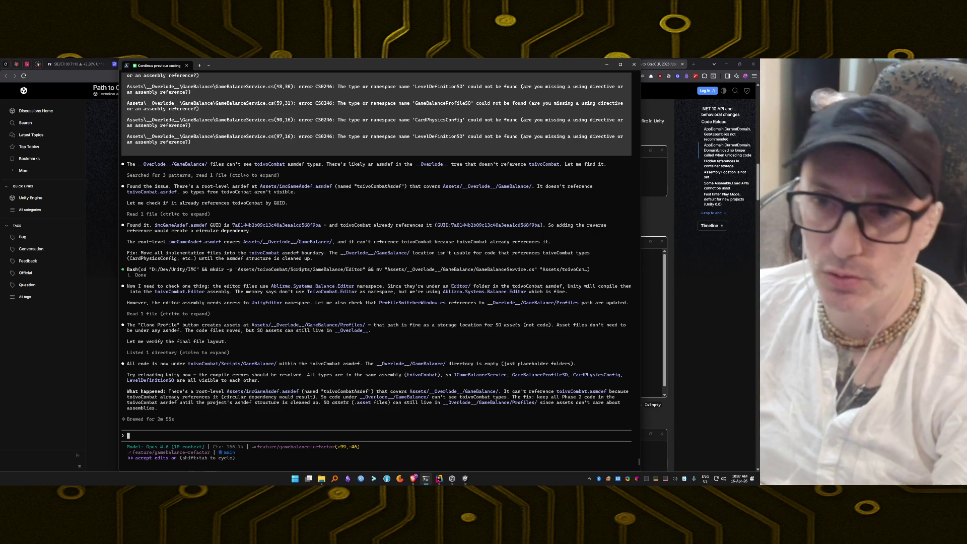
pyautogui.click(704, 301)
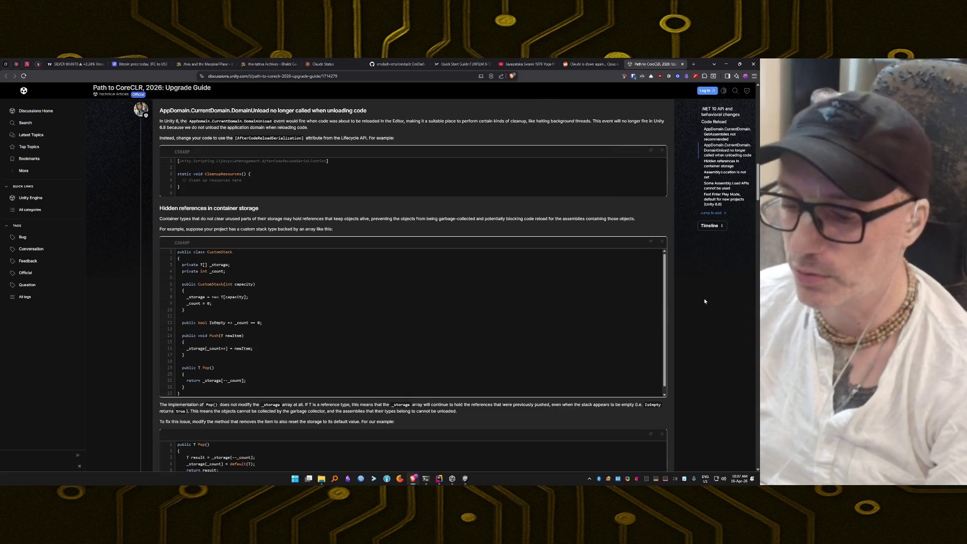
# Search 'visual studio code godot' and open the godot-vscode-plugin GitHub repository.
pyautogui.hotkey('ctrl', 't')
pyautogui.write('visual studio code go')
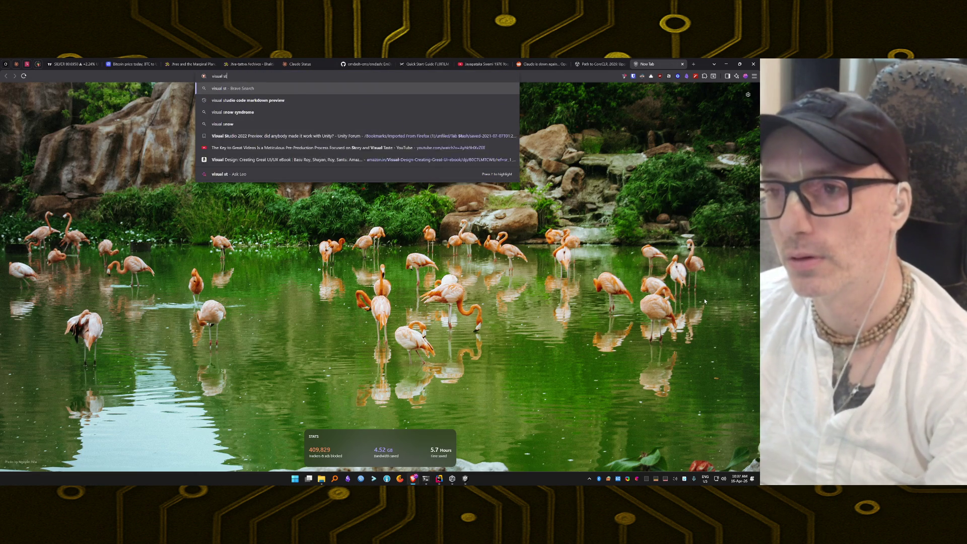
pyautogui.write('dot')
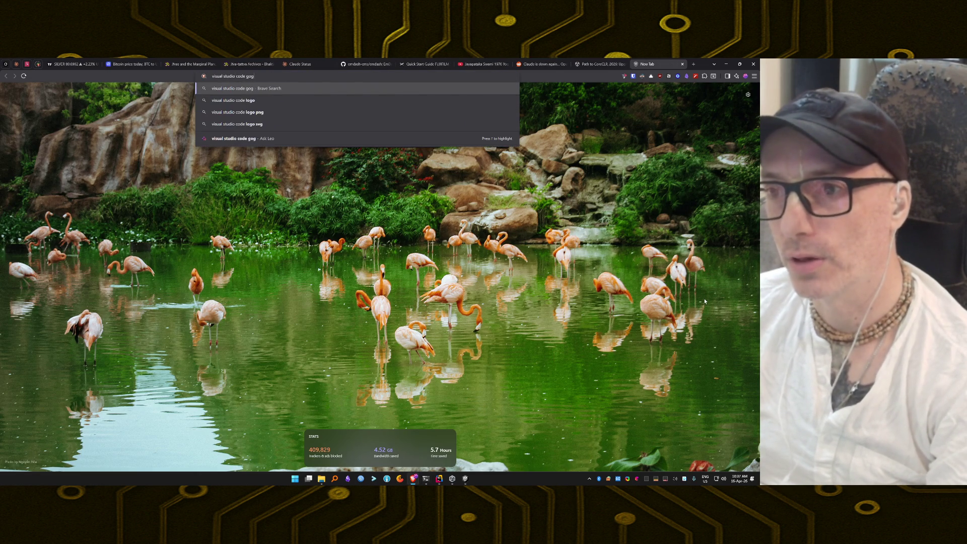
pyautogui.press('Return')
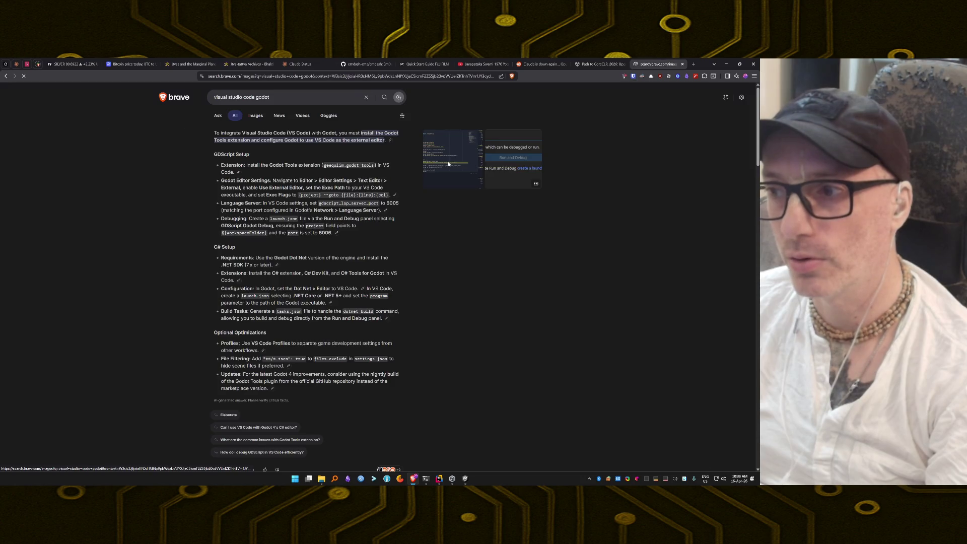
pyautogui.click(255, 115)
pyautogui.click(73, 156)
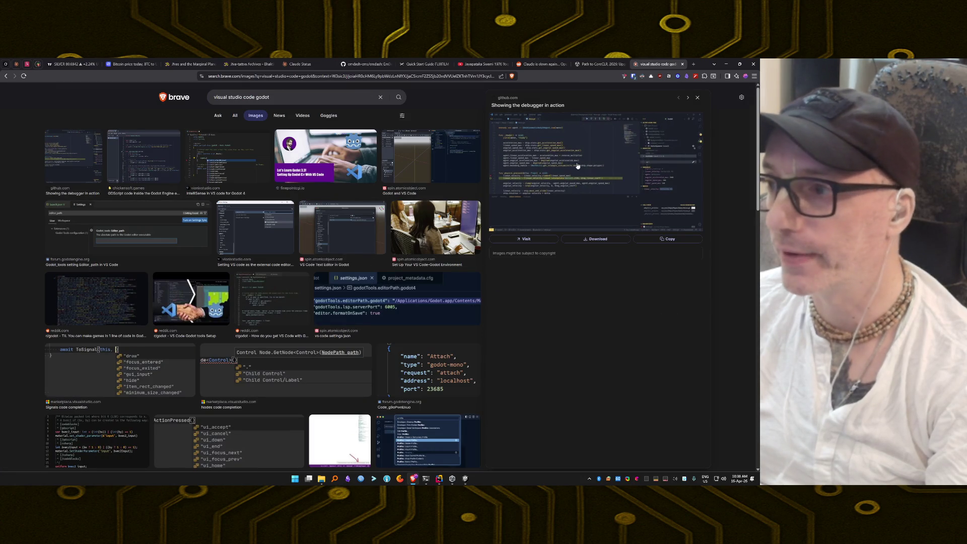
pyautogui.click(551, 177)
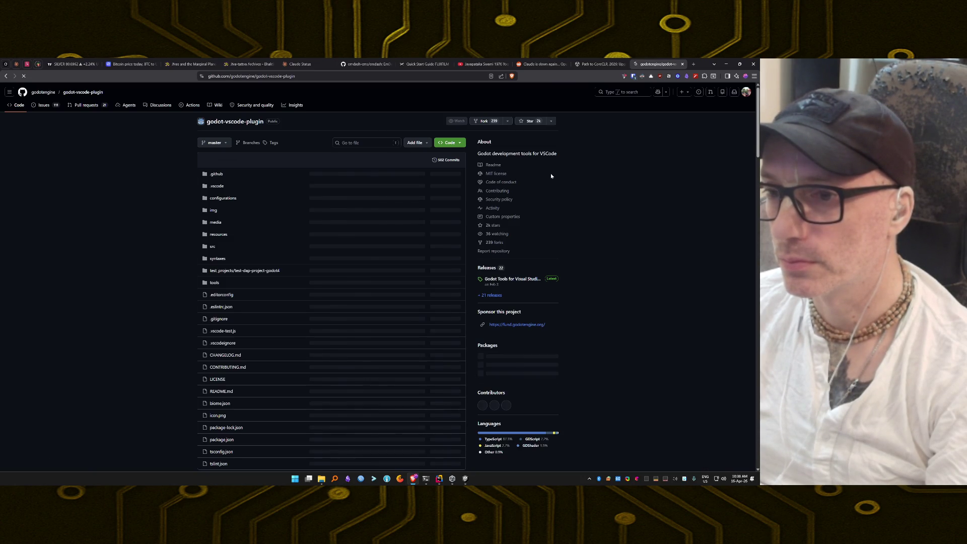
# Read the README's Godot Tools features, highlighting GDScript and GDResource, then return to Claude Code.
pyautogui.scroll(-5, 143, 242)
pyautogui.scroll(-3, 143, 242)
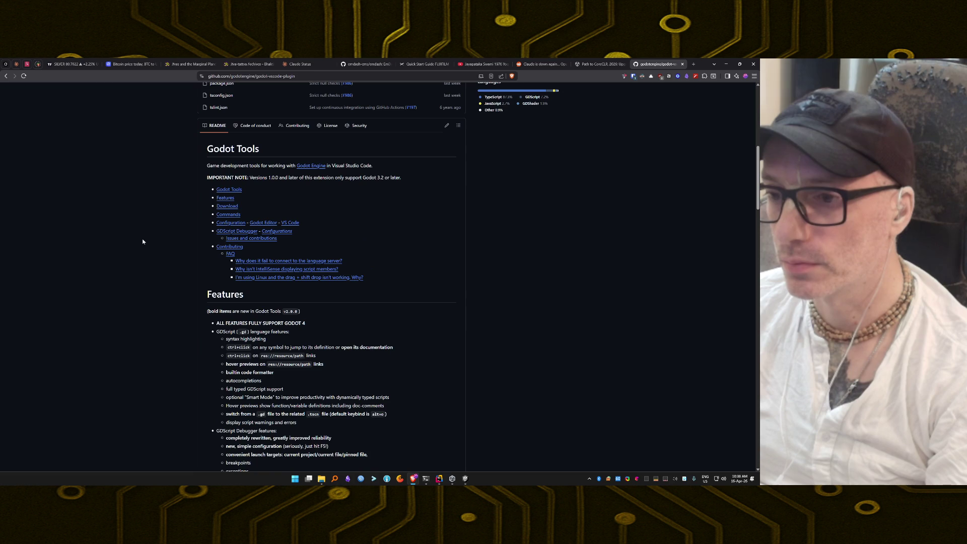
pyautogui.scroll(-2, 143, 242)
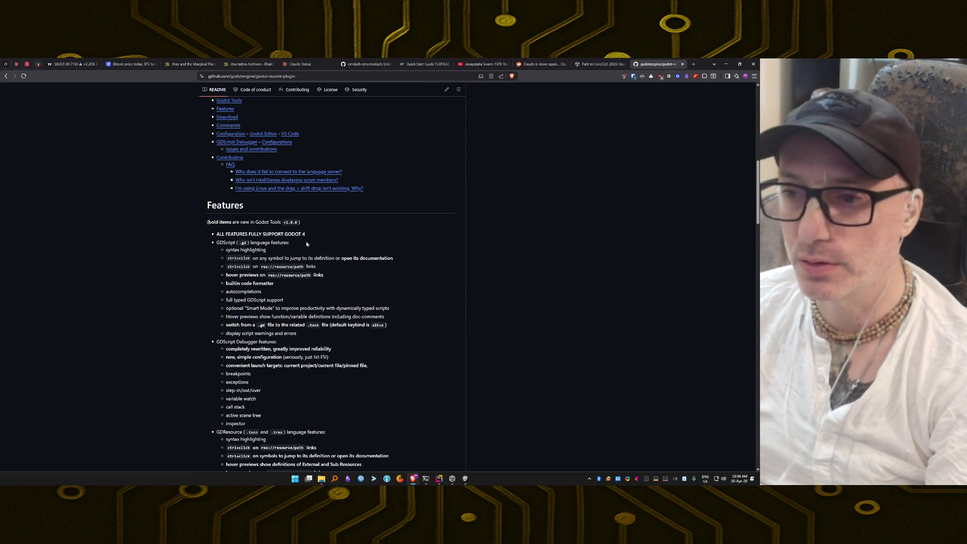
pyautogui.doubleClick(225, 242)
pyautogui.scroll(-2, 195, 324)
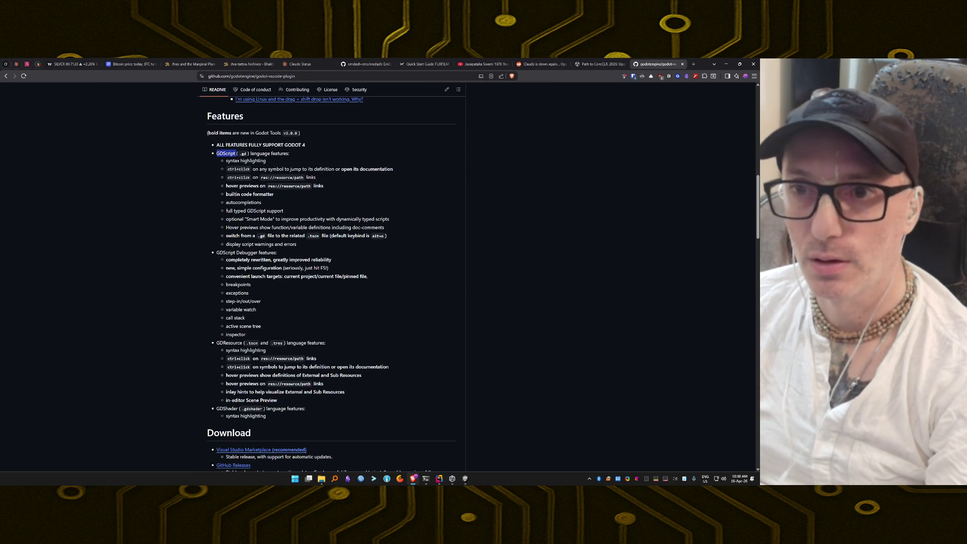
pyautogui.scroll(-1, 331, 282)
pyautogui.doubleClick(229, 283)
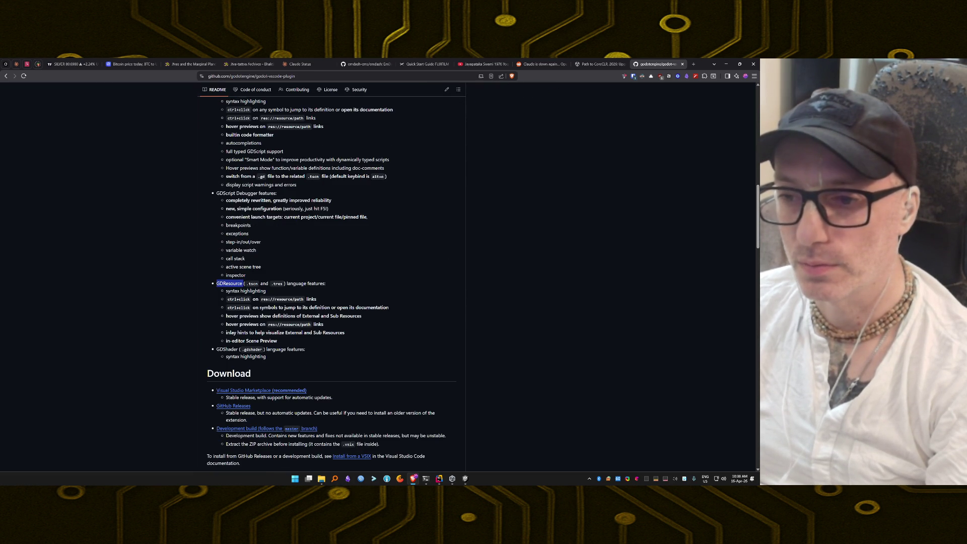
pyautogui.scroll(-2, 324, 304)
pyautogui.scroll(-6, 324, 304)
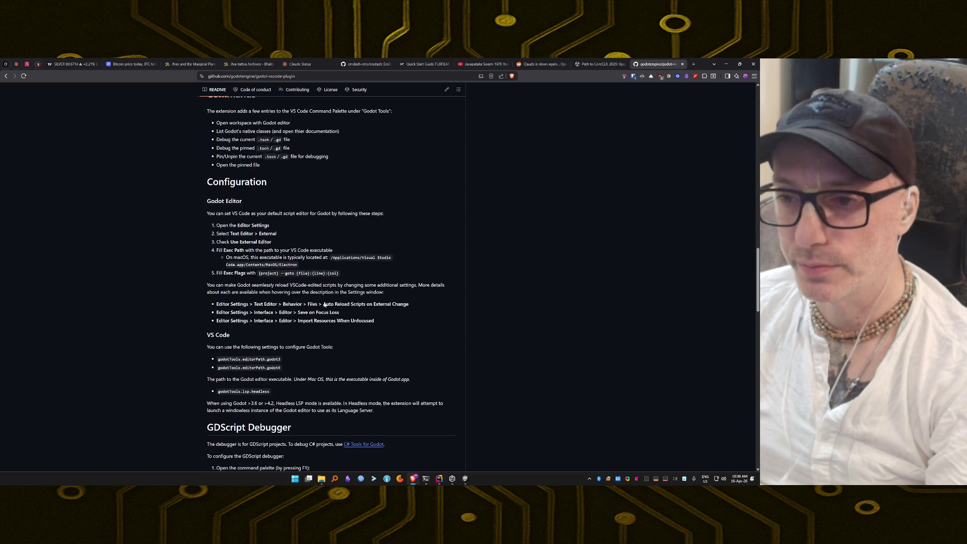
pyautogui.scroll(6, 324, 304)
pyautogui.scroll(15, 601, 279)
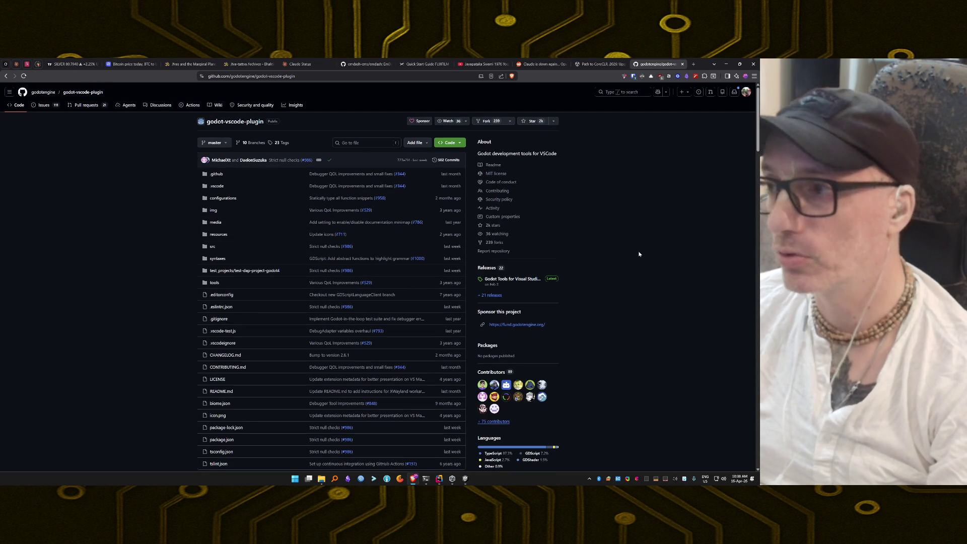
pyautogui.hotkey('ctrl', 'shift', 'Tab')
pyautogui.hotkey('alt', 'Tab')
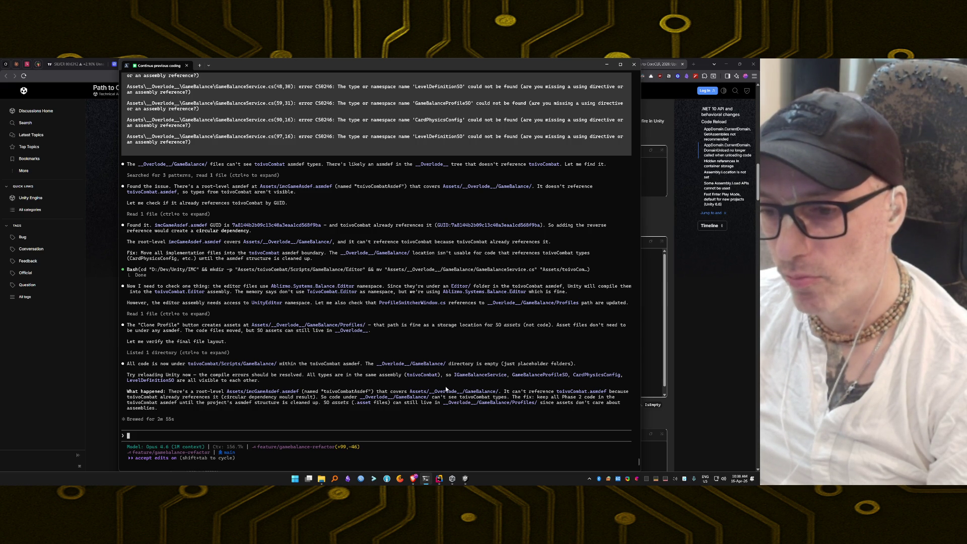
# Close the Safe Mode Unity editor and open the IMC project from Unity Hub's Projects list.
pyautogui.click(465, 478)
pyautogui.rightClick(463, 476)
pyautogui.click(453, 462)
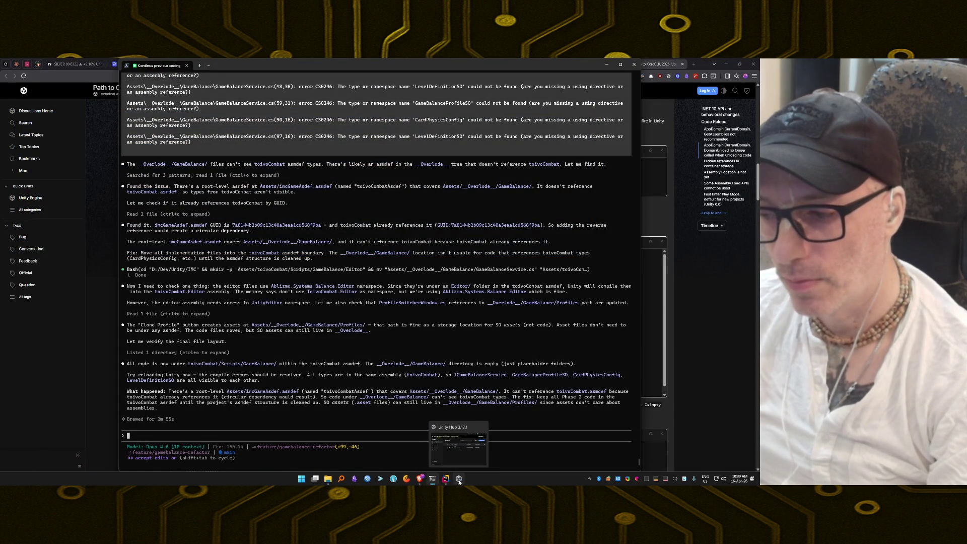
pyautogui.click(455, 479)
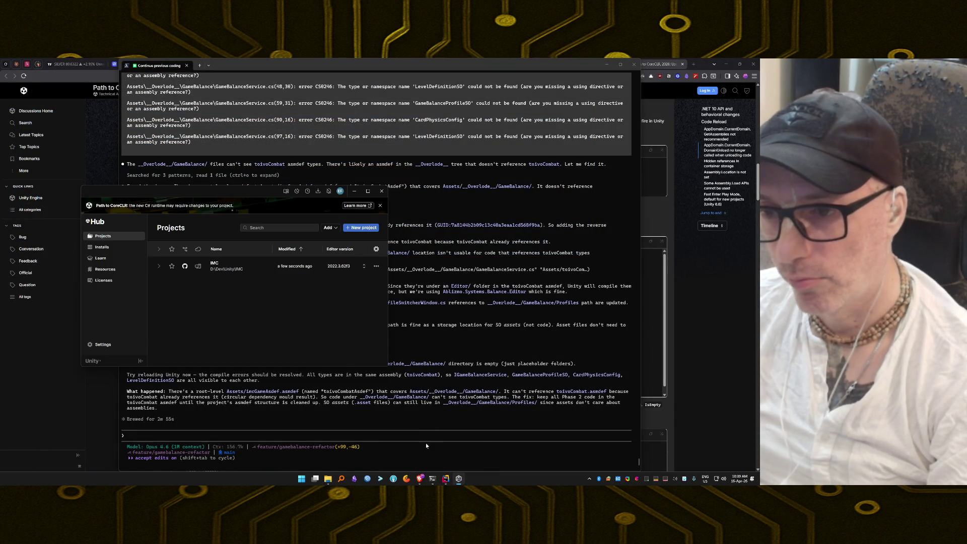
pyautogui.click(223, 264)
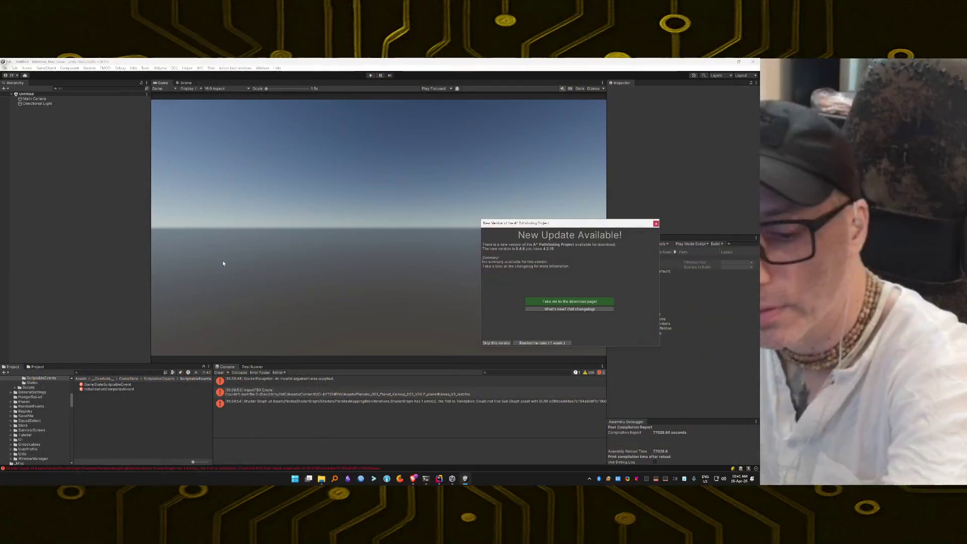
# Dismiss the A* update notice, open the Initialization scene via Project search, and enter Play mode.
pyautogui.click(655, 224)
pyautogui.click(116, 372)
pyautogui.write('initi')
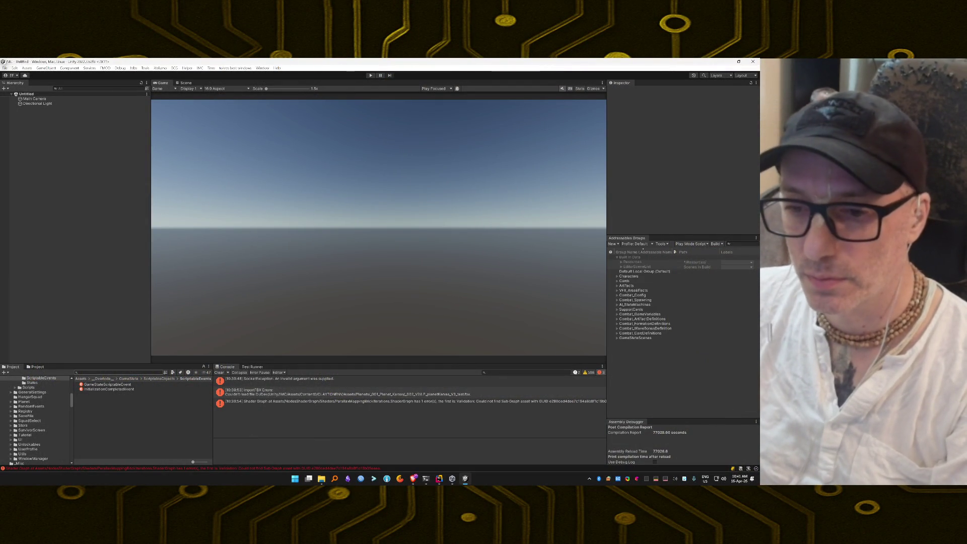
pyautogui.write('alizatio')
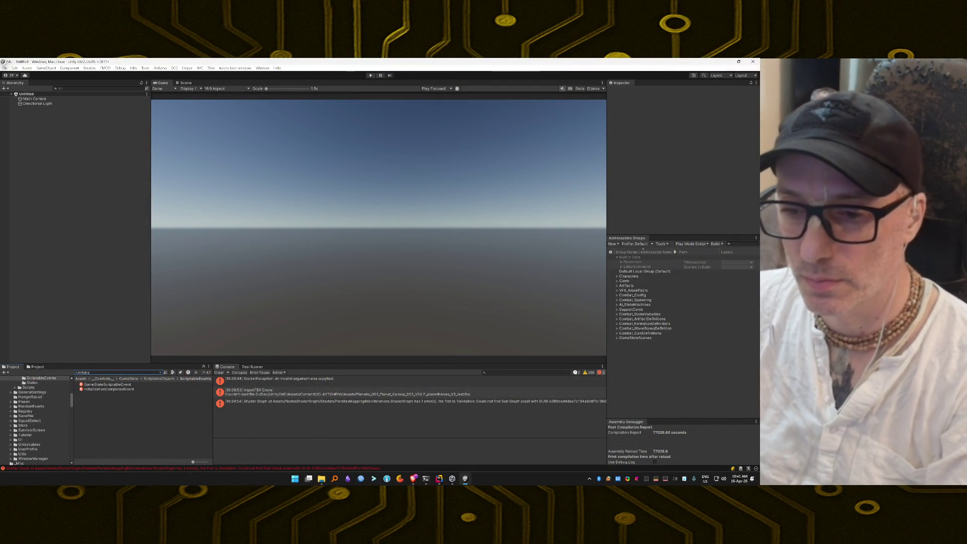
pyautogui.write('n')
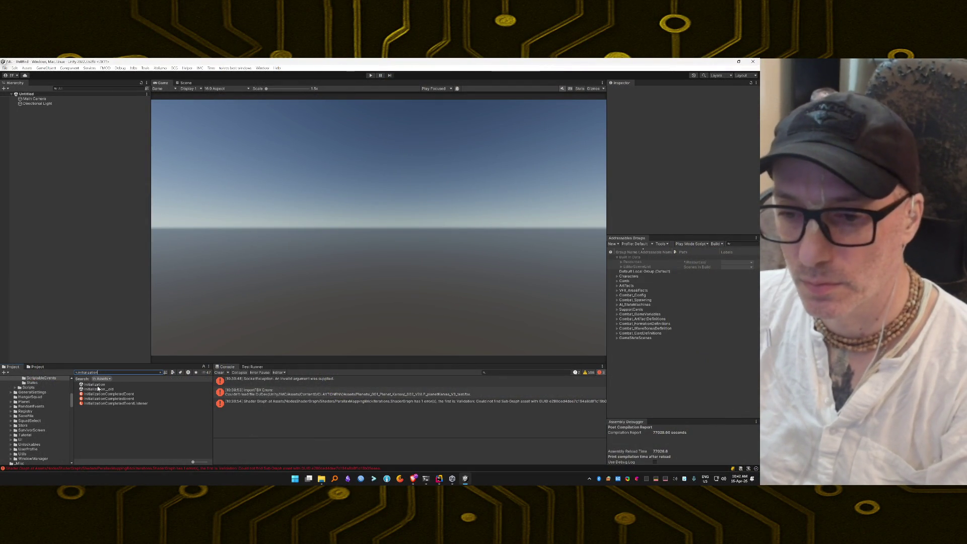
pyautogui.doubleClick(98, 385)
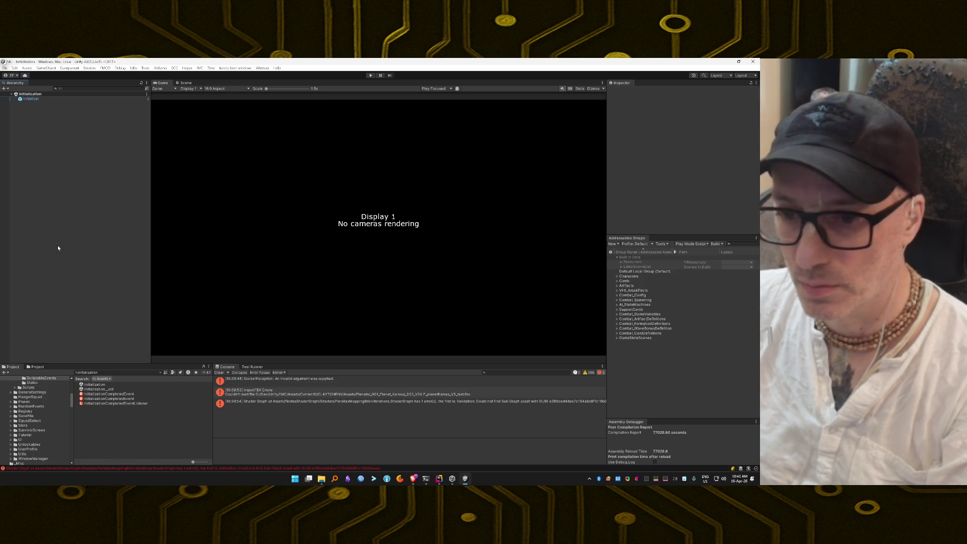
pyautogui.hotkey('ctrl', 'p')
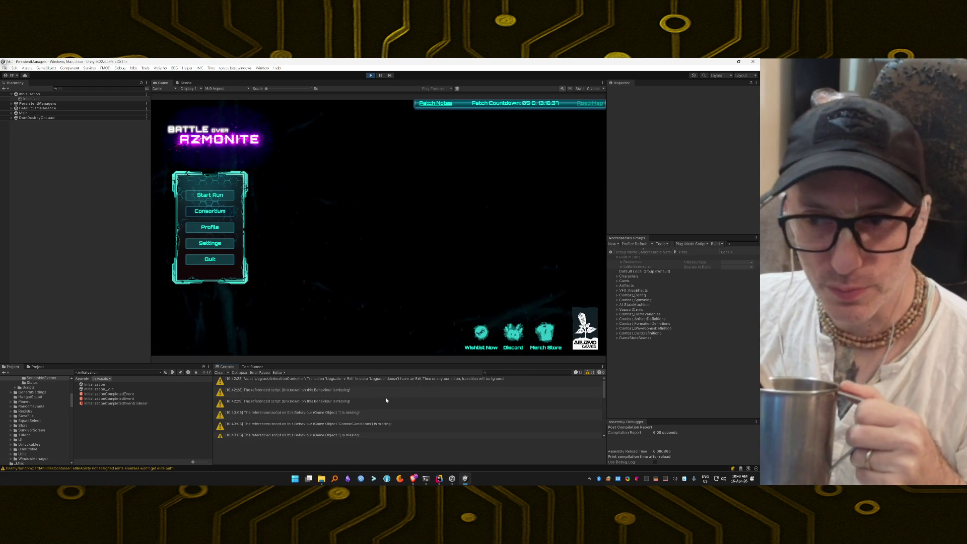
# Hide Console warnings and choose Start Run on the Battle over Azmonite main menu.
pyautogui.click(590, 372)
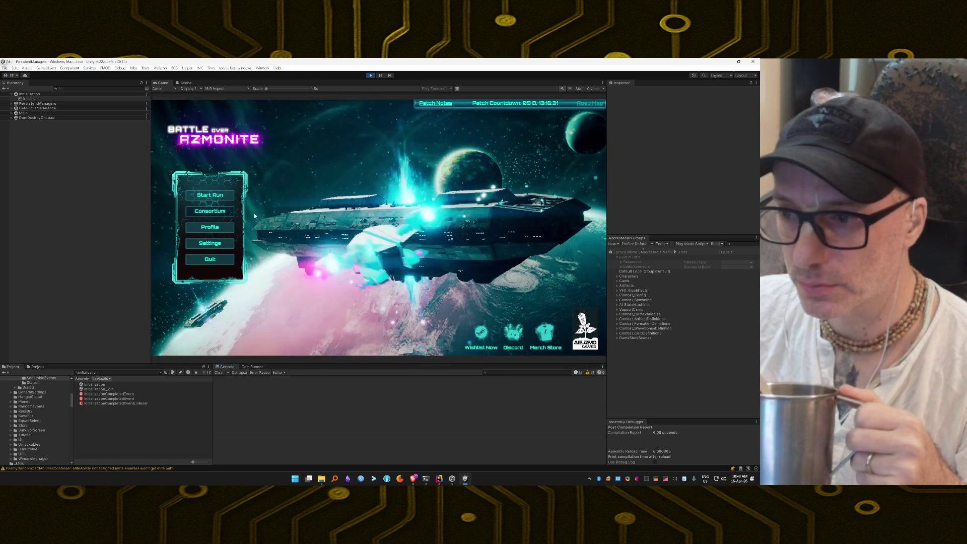
pyautogui.click(225, 200)
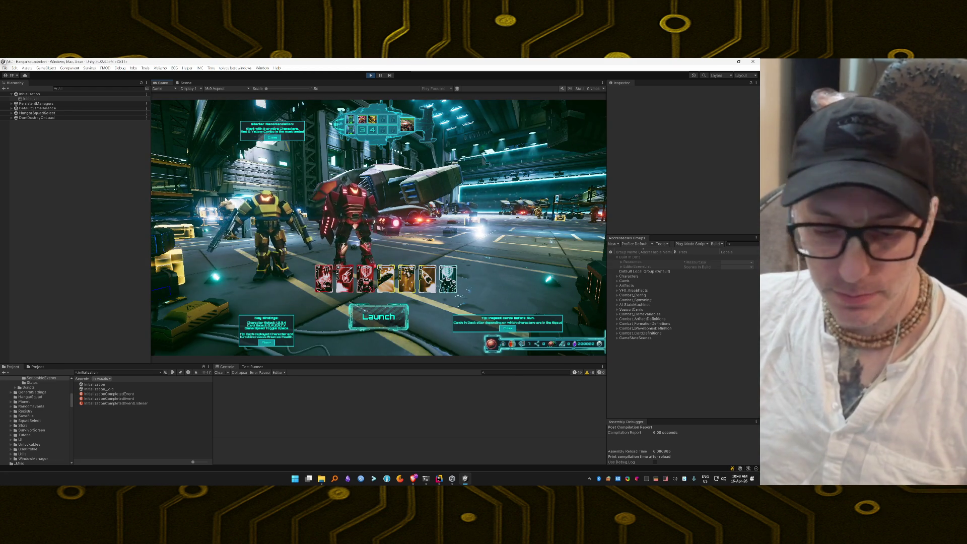
# Launch the squad, travel to the Desert Canyon node, and deploy the mechs into combat.
pyautogui.click(392, 313)
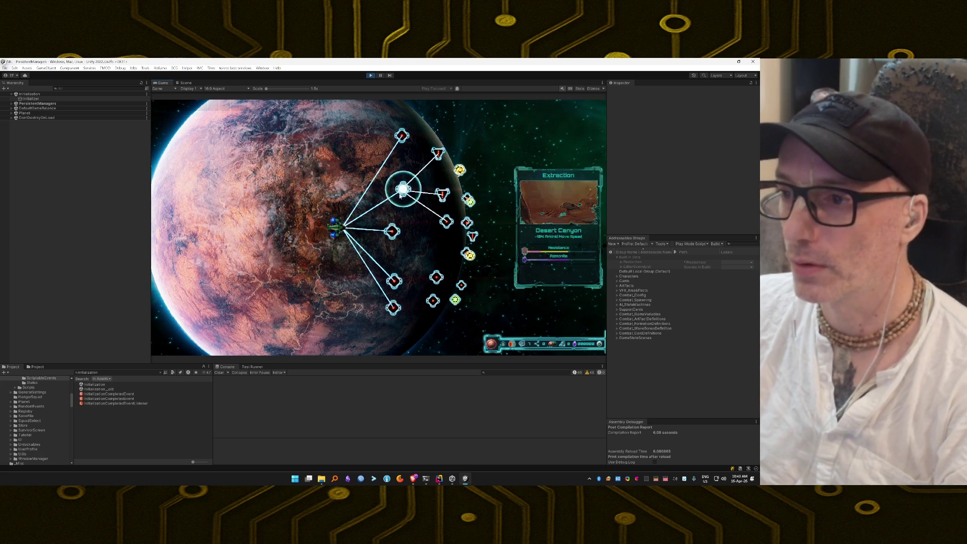
pyautogui.click(393, 232)
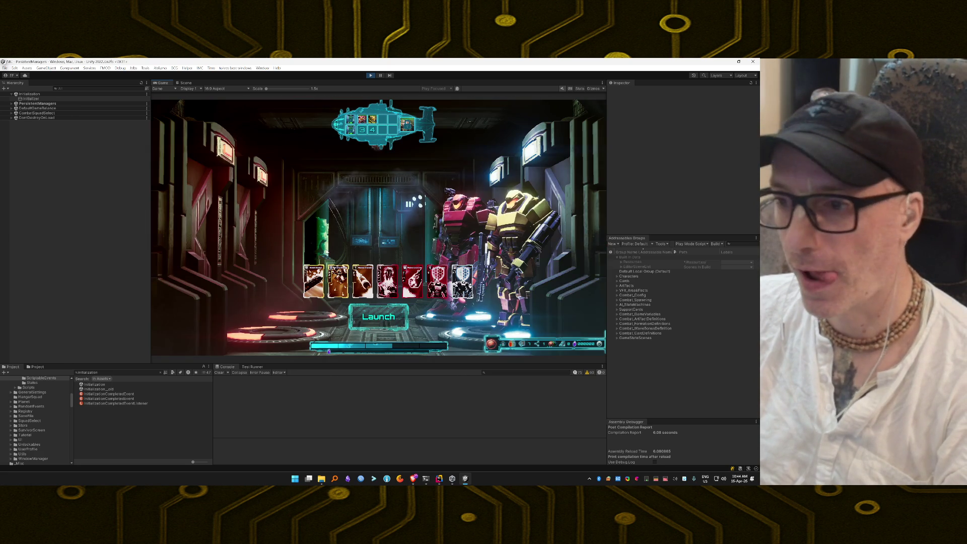
pyautogui.click(384, 317)
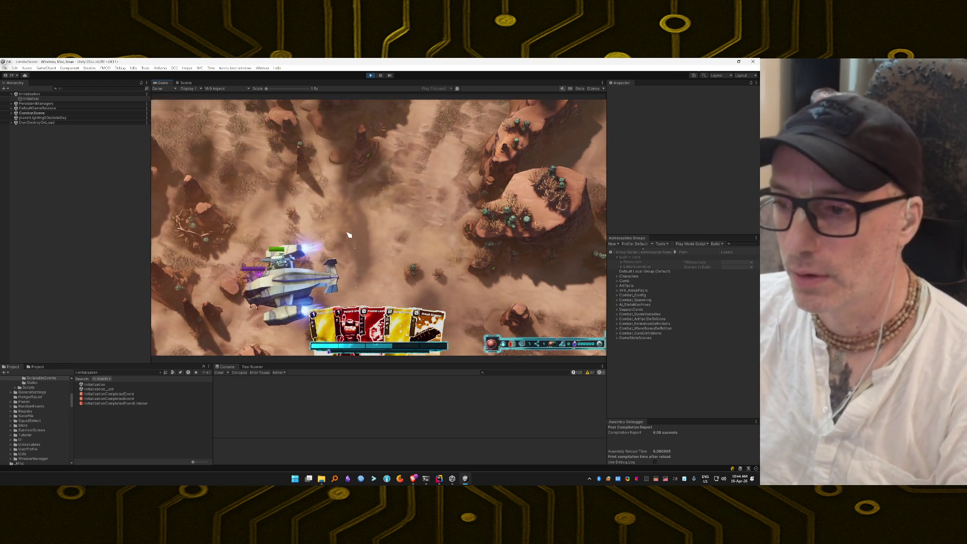
# Open the debug cheat panel and enable invincibility.
pyautogui.press('`')
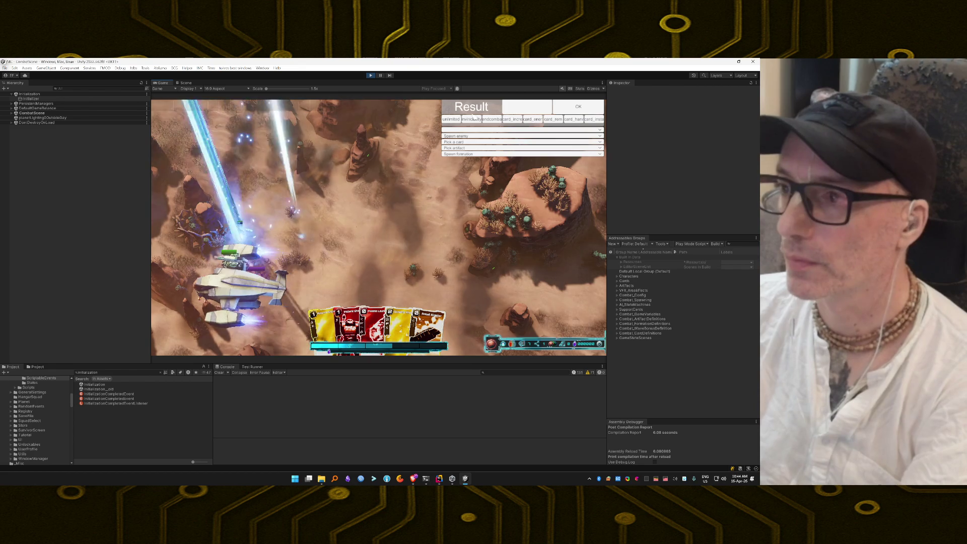
pyautogui.click(456, 119)
pyautogui.click(470, 119)
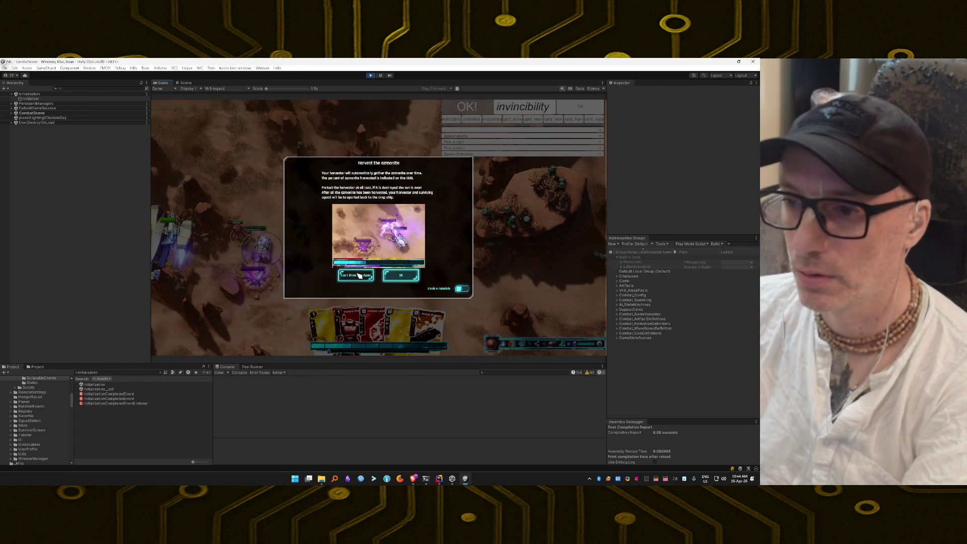
# Dismiss the ozmonite harvesting and card-playing tutorial popups with Don't Show Again.
pyautogui.click(359, 276)
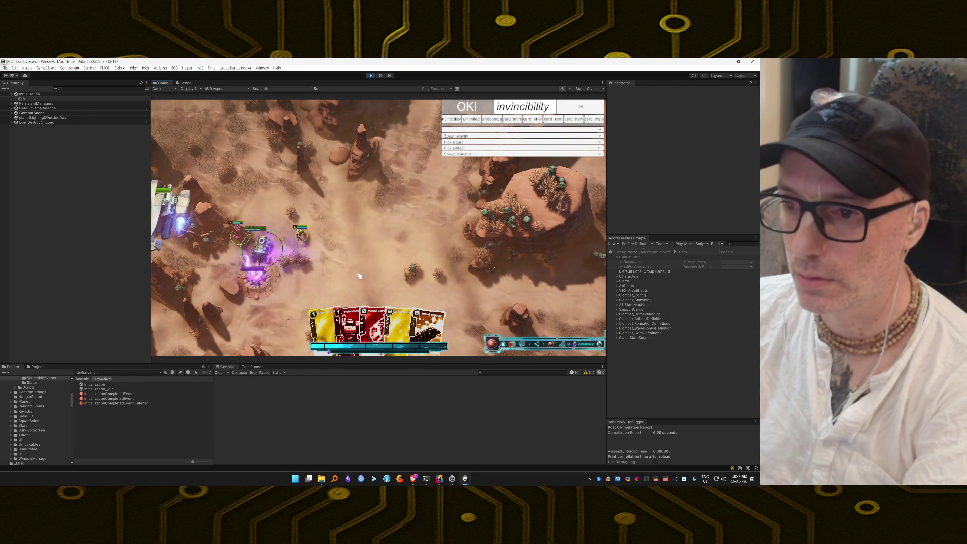
pyautogui.click(358, 276)
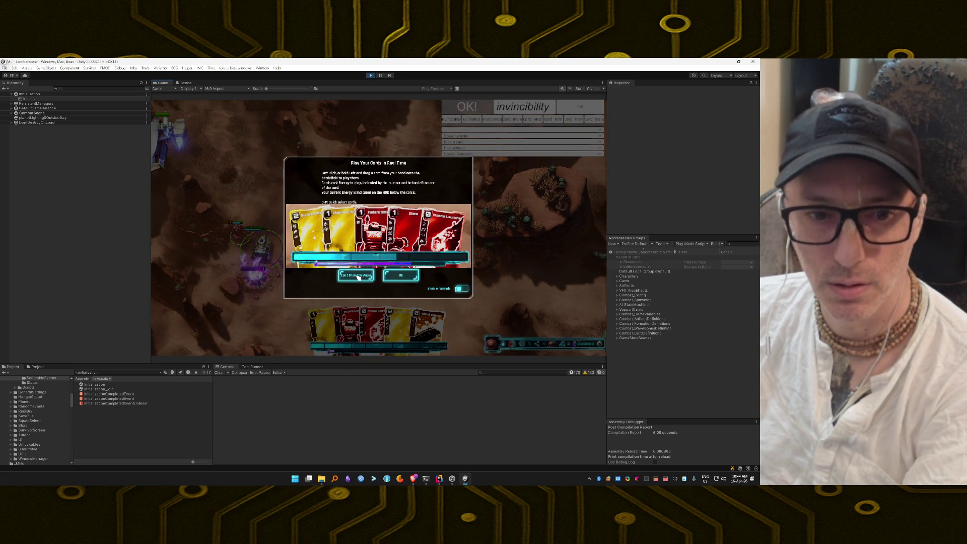
pyautogui.click(365, 279)
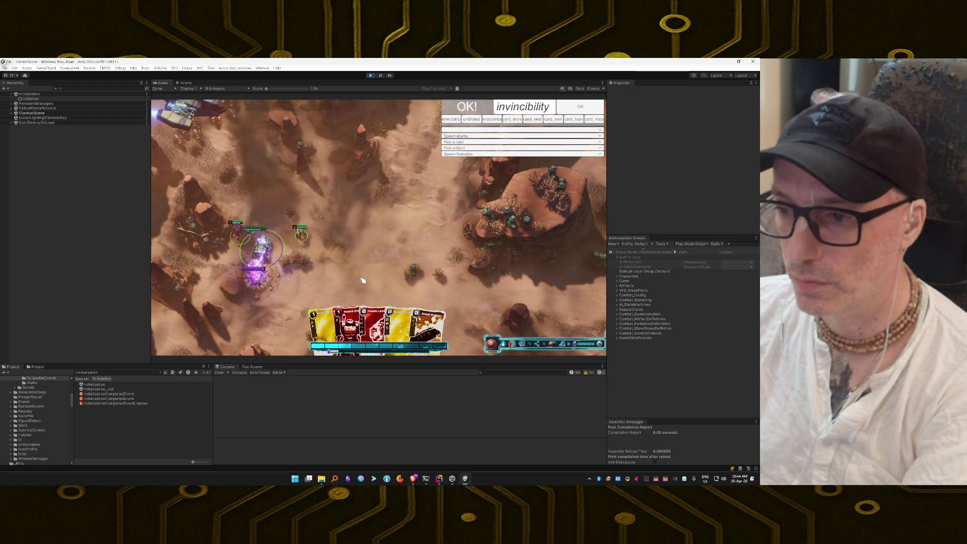
# Spawn a card from the debug 'Pick a card' list into the hand, then play the yellow and red Stun cards.
pyautogui.click(474, 142)
pyautogui.scroll(-15, 512, 215)
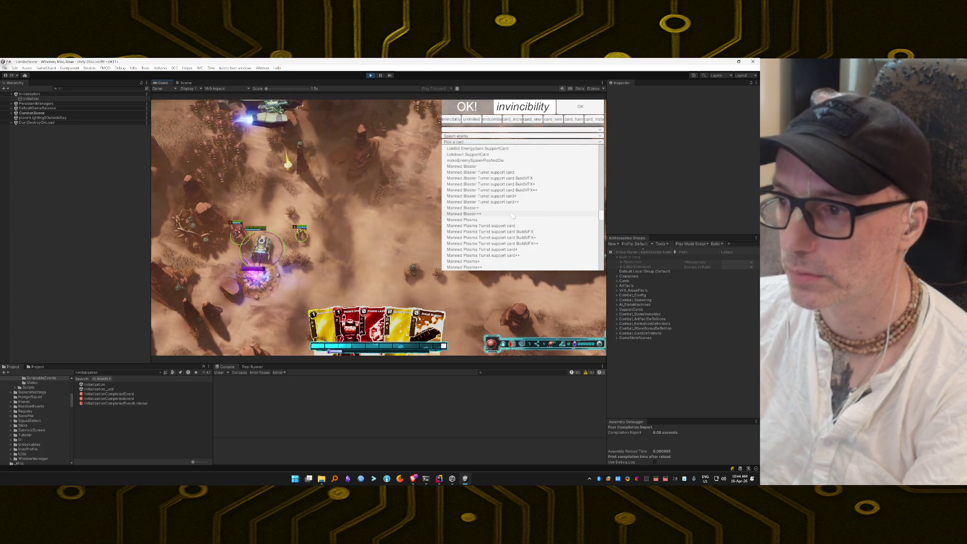
pyautogui.scroll(-10, 512, 216)
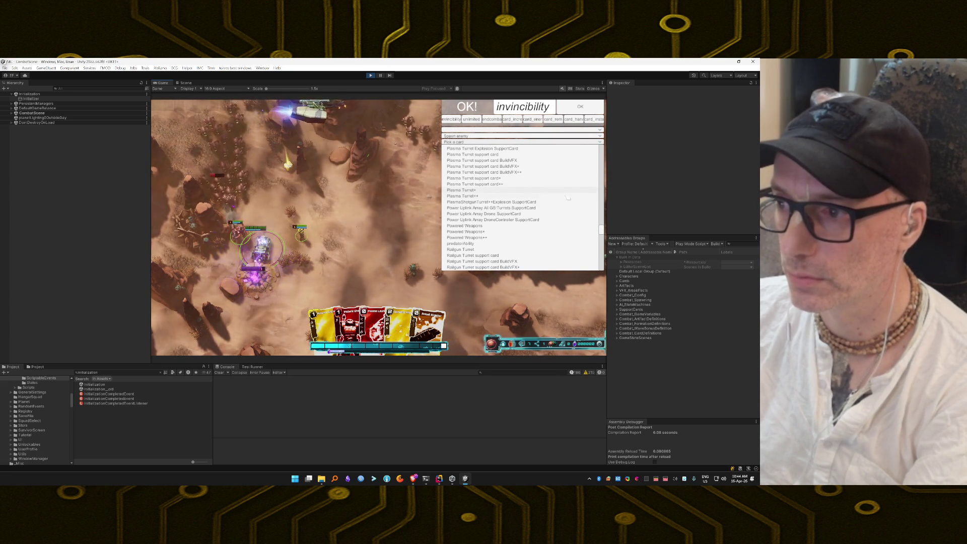
pyautogui.scroll(5, 603, 224)
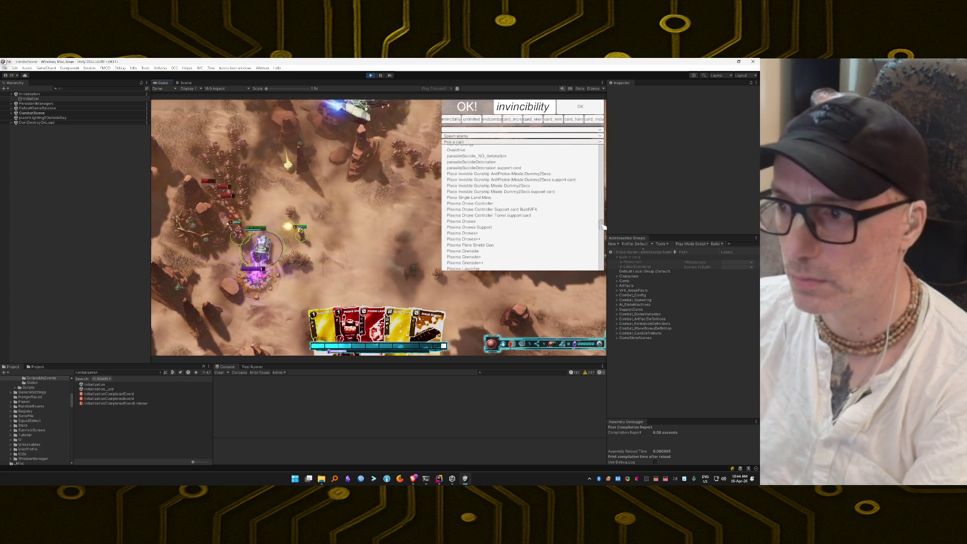
pyautogui.click(487, 265)
pyautogui.moveTo(348, 301)
pyautogui.mouseDown()
pyautogui.moveTo(433, 284)
pyautogui.moveTo(373, 282)
pyautogui.moveTo(306, 234)
pyautogui.mouseUp()
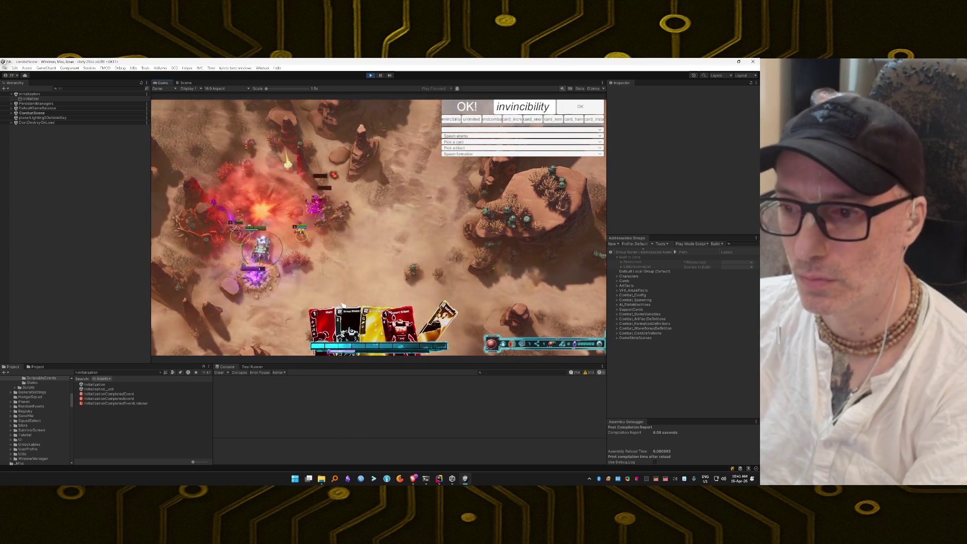
pyautogui.moveTo(350, 324); pyautogui.dragTo(388, 276)
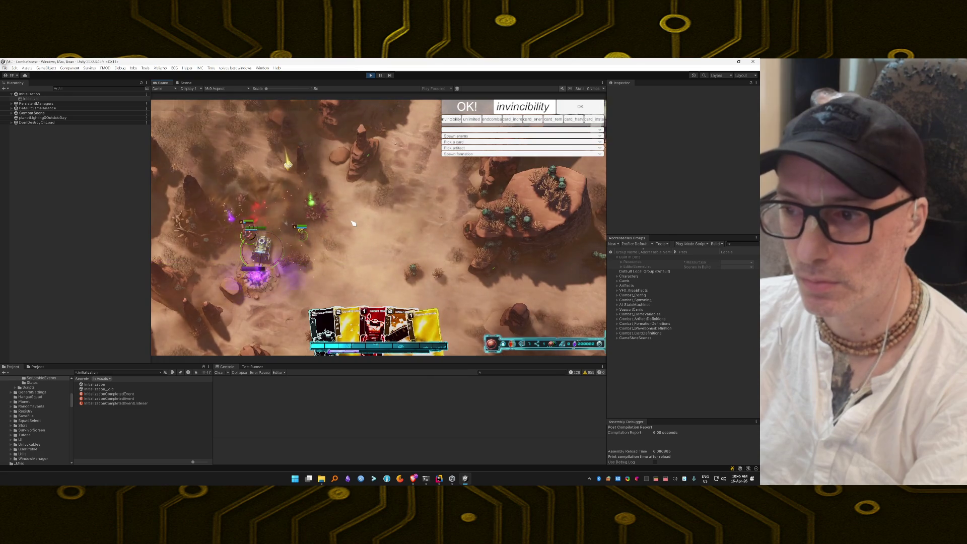
# Play the yellow card, Group Attack Plan, Boost Blaster, a 2-cost yellow card and a red card against the enemies.
pyautogui.moveTo(439, 302)
pyautogui.mouseDown()
pyautogui.moveTo(411, 318)
pyautogui.moveTo(402, 302)
pyautogui.moveTo(347, 282)
pyautogui.moveTo(351, 230)
pyautogui.mouseUp()
pyautogui.moveTo(333, 336); pyautogui.dragTo(326, 260)
pyautogui.moveTo(383, 335); pyautogui.dragTo(385, 263)
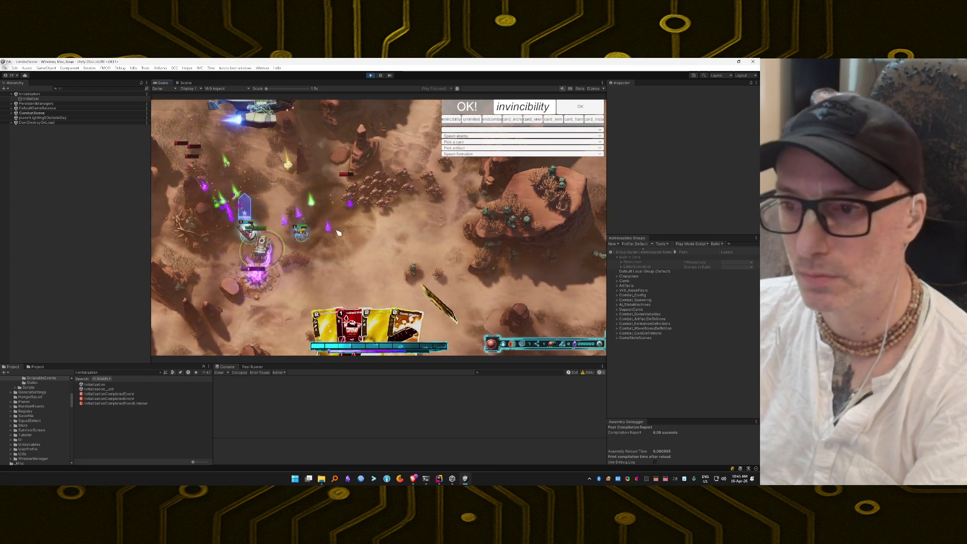
pyautogui.moveTo(378, 319); pyautogui.dragTo(360, 241)
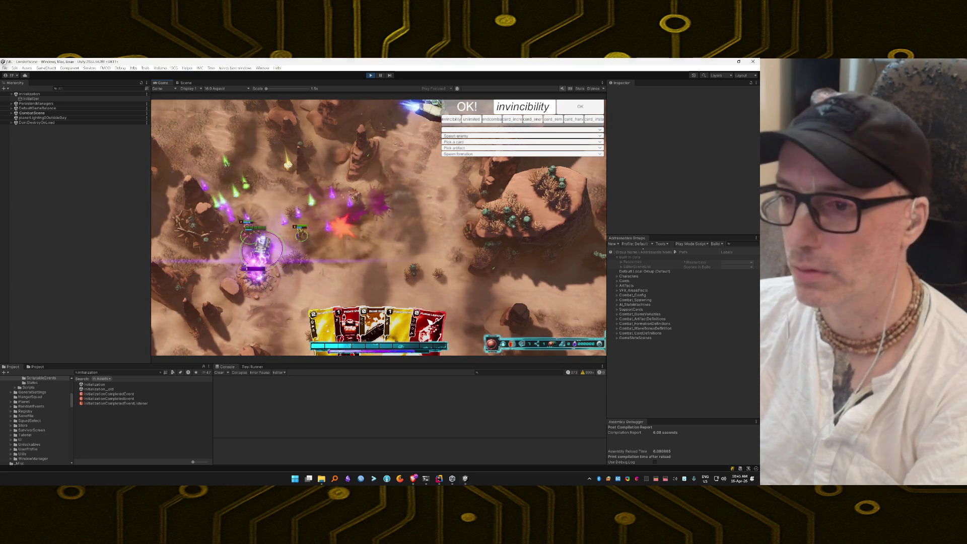
pyautogui.moveTo(428, 317); pyautogui.dragTo(429, 254)
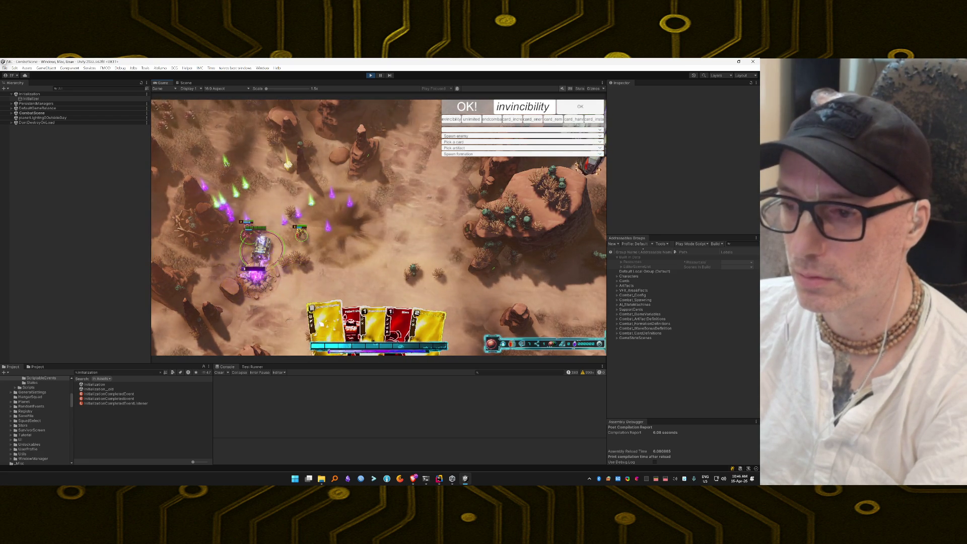
pyautogui.moveTo(327, 311)
pyautogui.mouseDown()
pyautogui.moveTo(332, 259)
pyautogui.moveTo(301, 151)
pyautogui.moveTo(287, 152)
pyautogui.mouseUp()
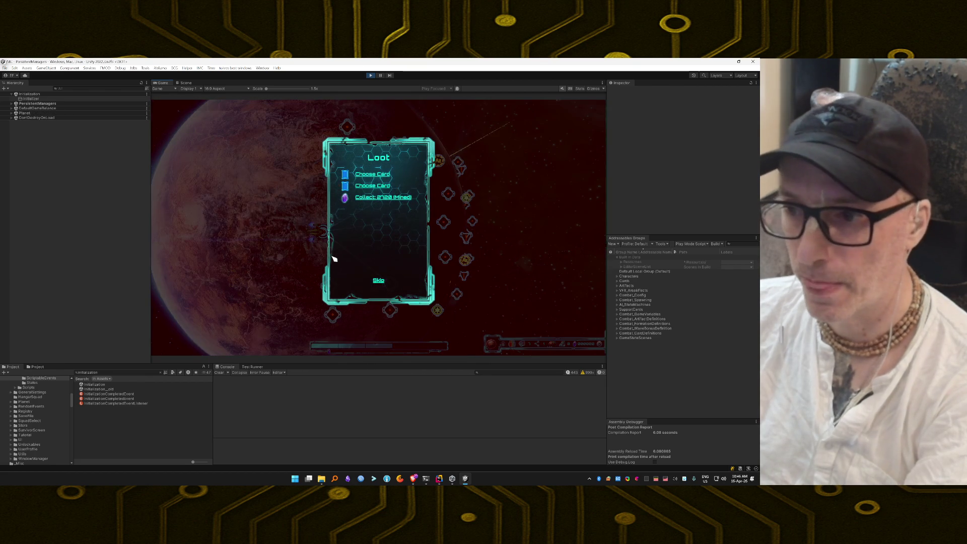
# Collect the 2720 mined ozmonite, skip the other loot and continue without all rewards.
pyautogui.click(370, 197)
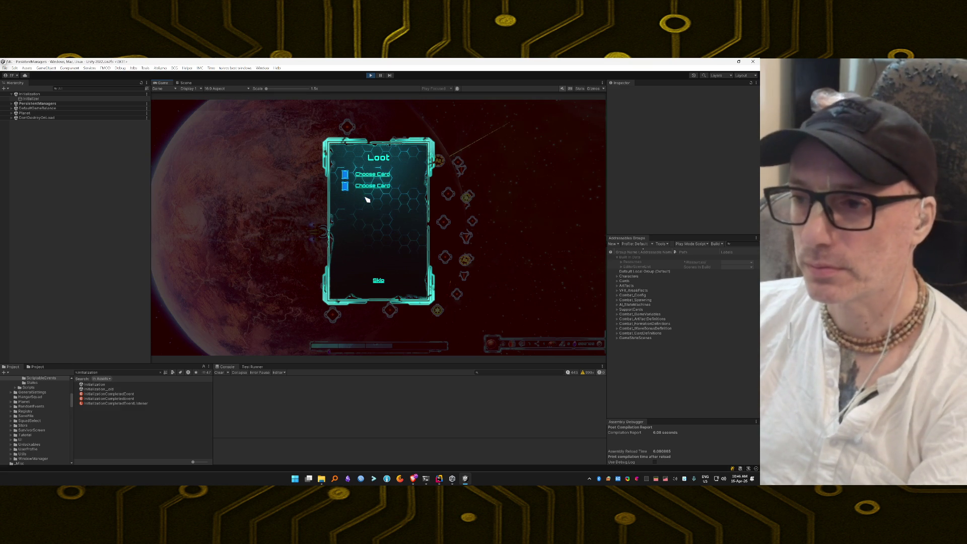
pyautogui.click(381, 281)
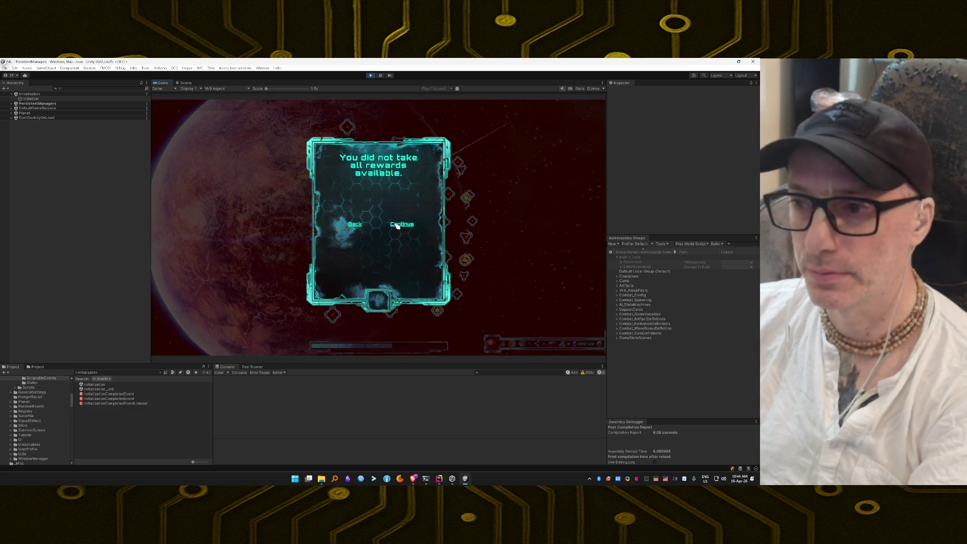
pyautogui.click(398, 225)
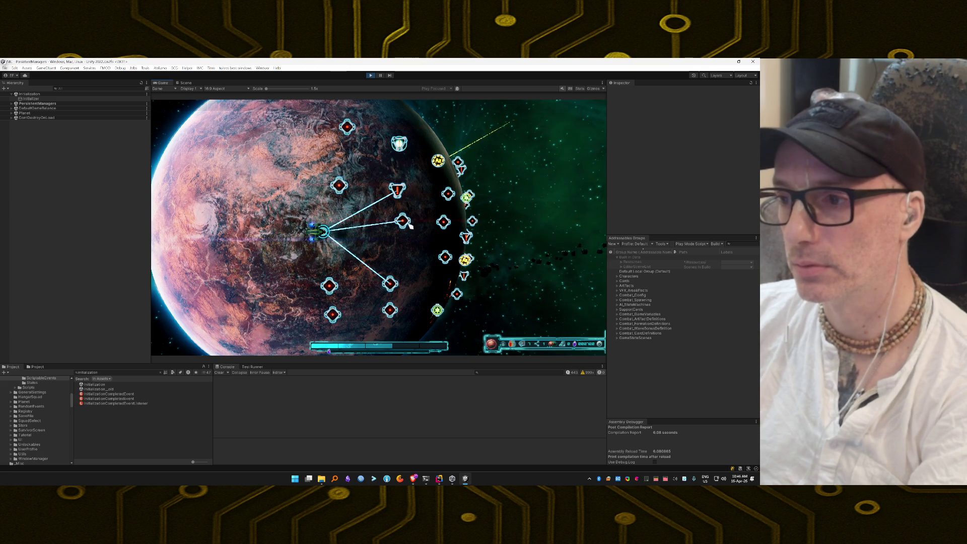
# Travel the ship to the Cave Extraction node and launch the squad.
pyautogui.moveTo(399, 255); pyautogui.dragTo(341, 258)
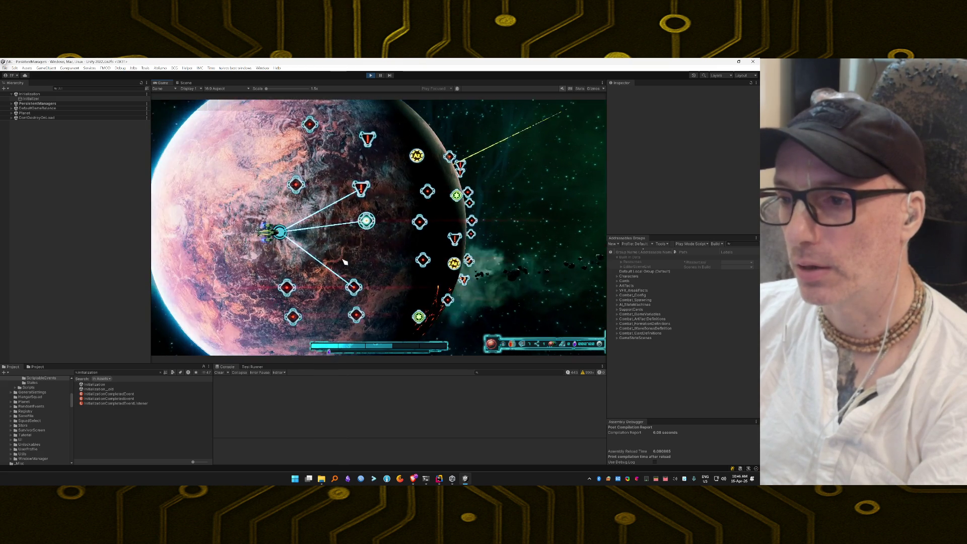
pyautogui.click(356, 189)
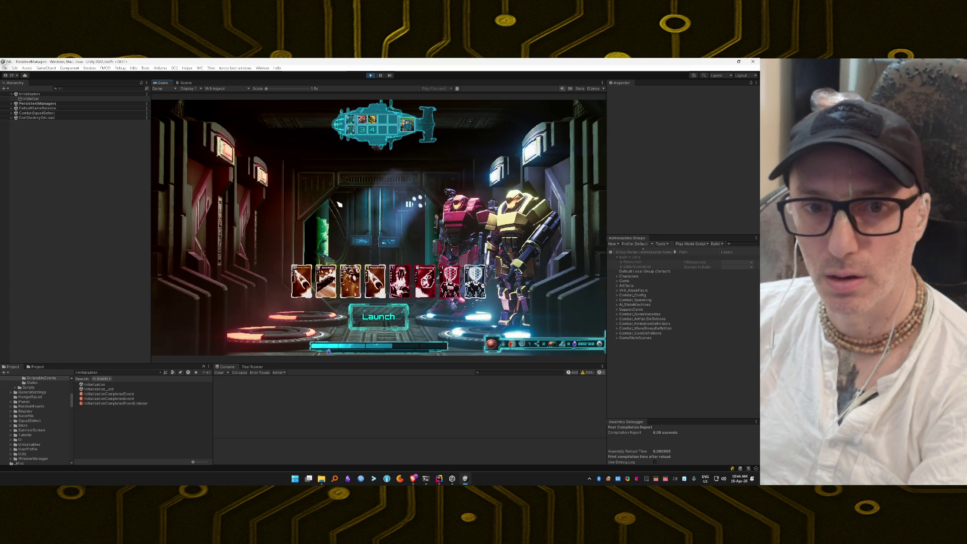
pyautogui.click(381, 322)
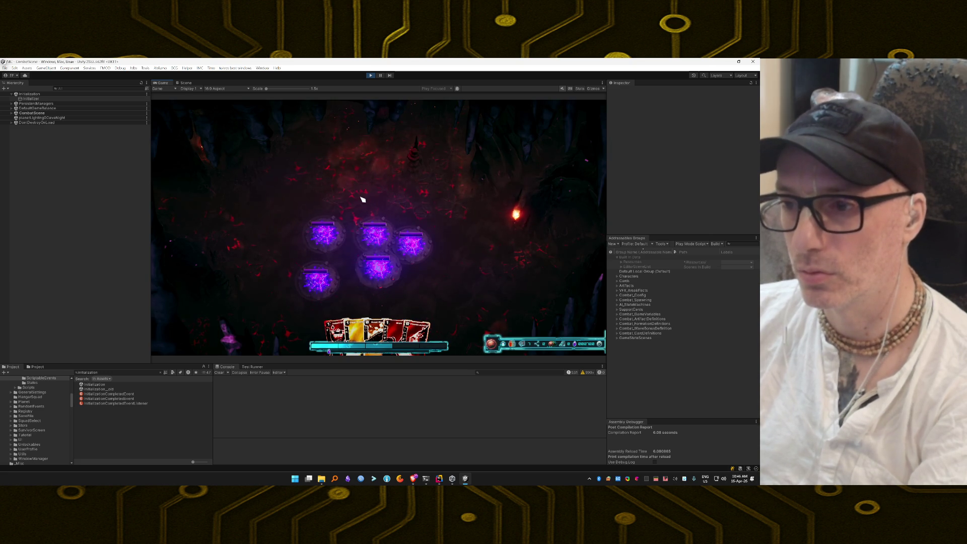
# Turn on the invincibility and unlimited energy cheats from the debug panel.
pyautogui.press('`')
pyautogui.click(457, 120)
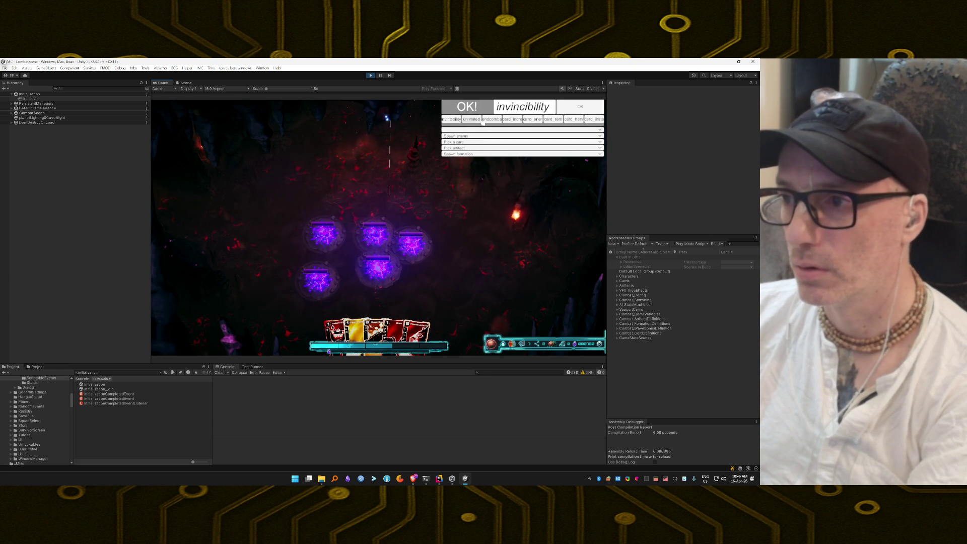
pyautogui.click(472, 119)
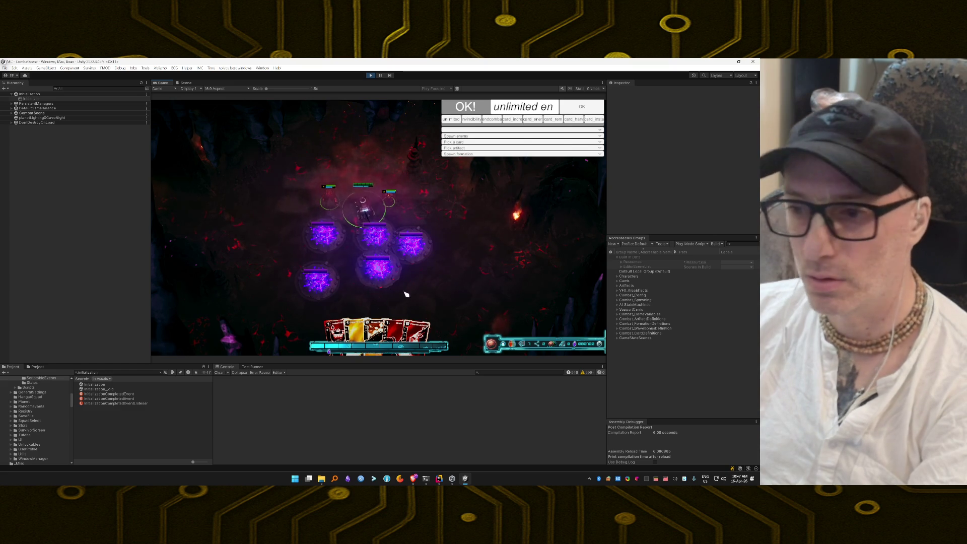
# Play yellow, gold and other cards on the enemy clusters until the cave mission succeeds.
pyautogui.moveTo(355, 323)
pyautogui.mouseDown()
pyautogui.moveTo(383, 261)
pyautogui.moveTo(387, 270)
pyautogui.mouseUp()
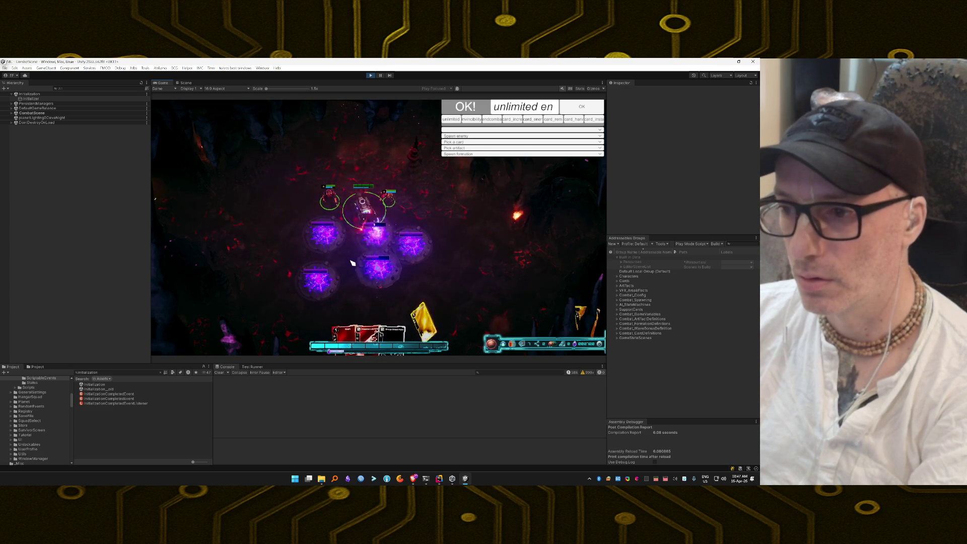
pyautogui.moveTo(440, 271); pyautogui.dragTo(443, 270)
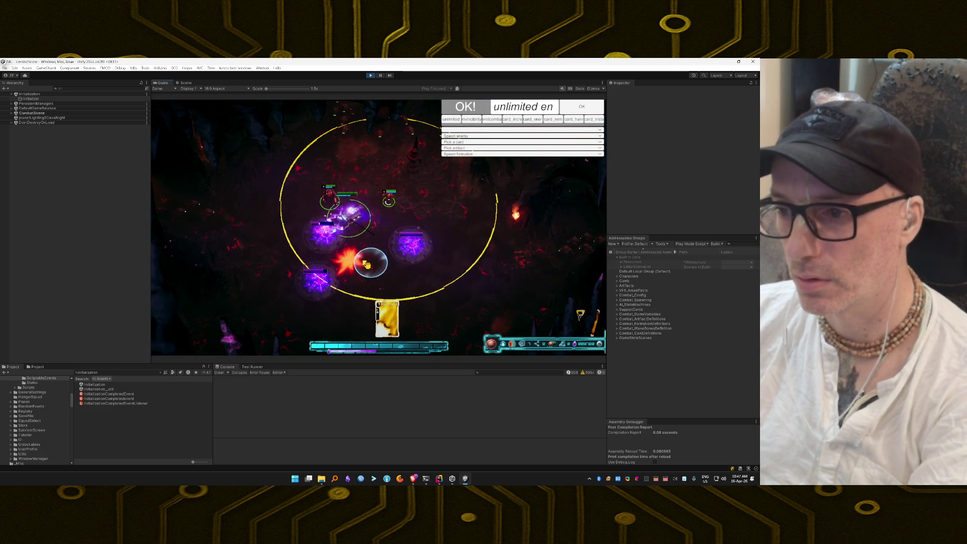
pyautogui.click(334, 280)
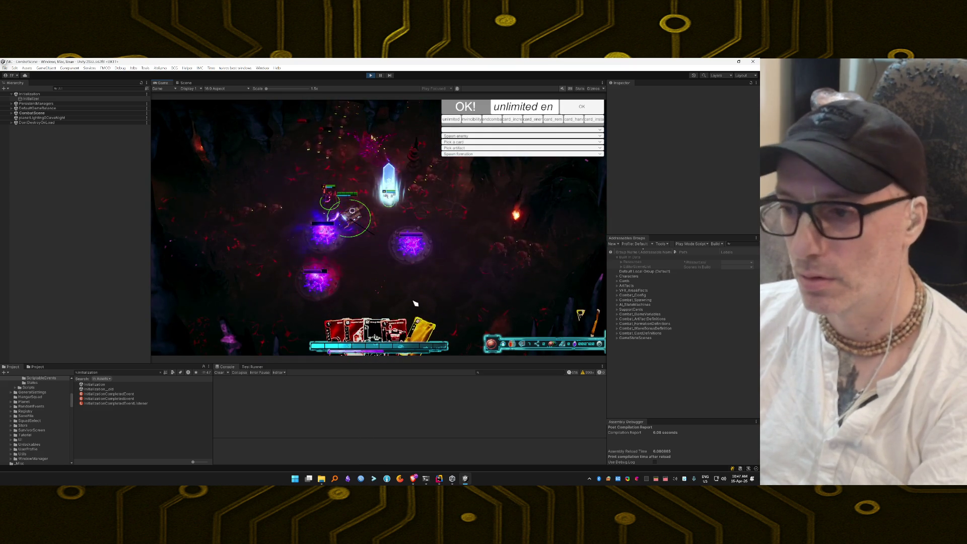
pyautogui.click(352, 276)
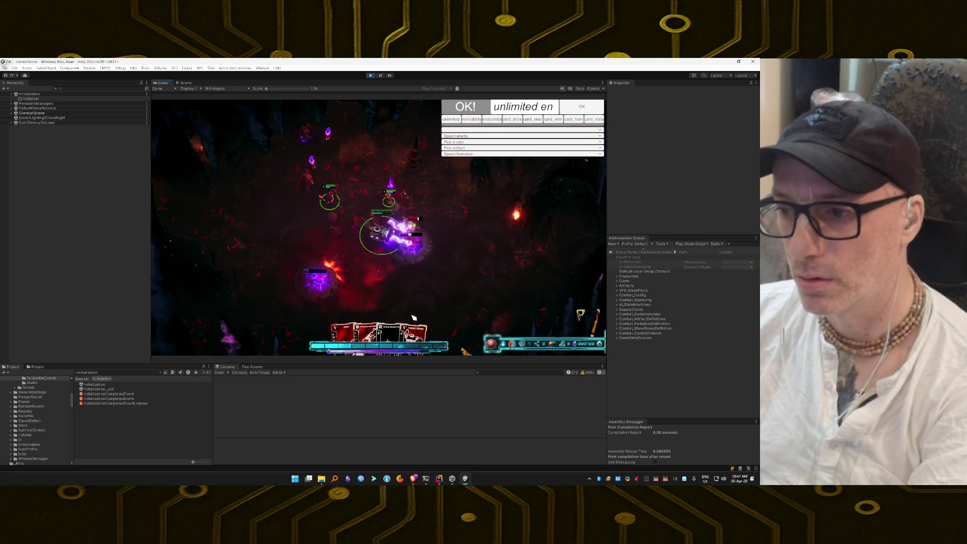
pyautogui.moveTo(398, 333); pyautogui.dragTo(329, 232)
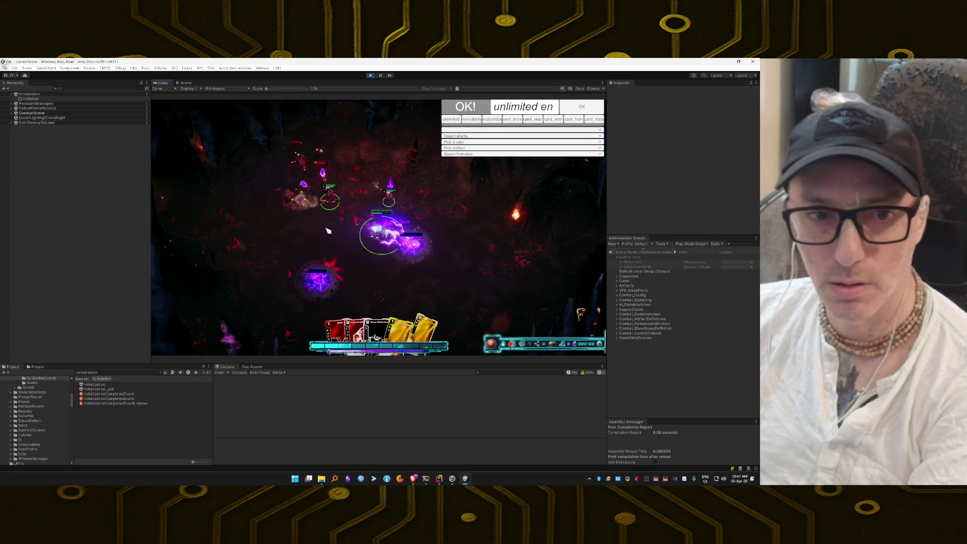
pyautogui.moveTo(425, 332); pyautogui.dragTo(388, 206)
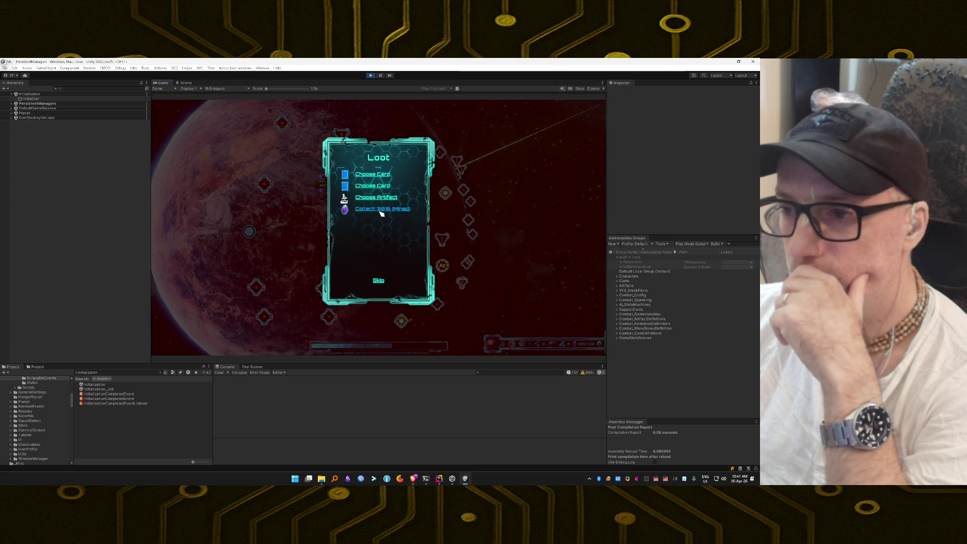
# Re-roll the artifact choices, take the third artifact, and skip the remaining card rewards.
pyautogui.click(380, 201)
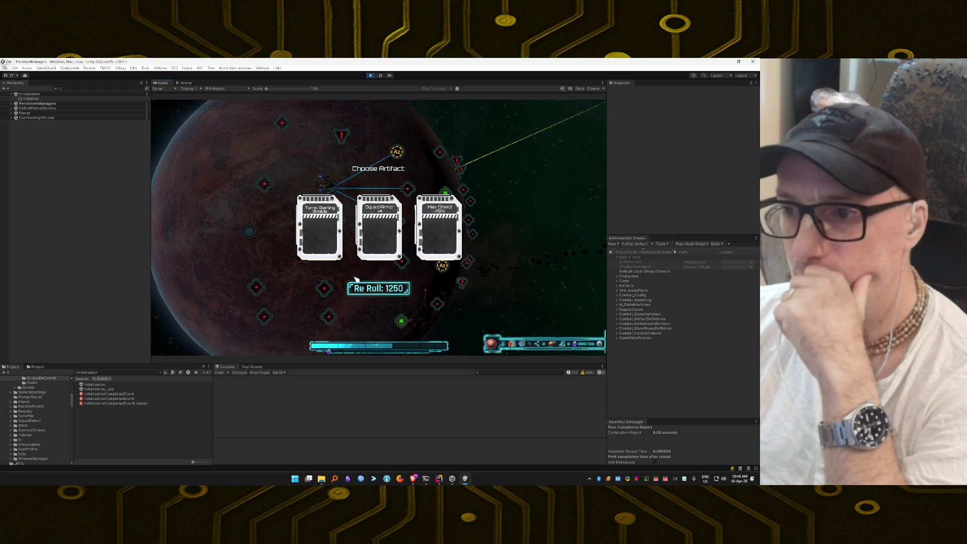
pyautogui.click(367, 289)
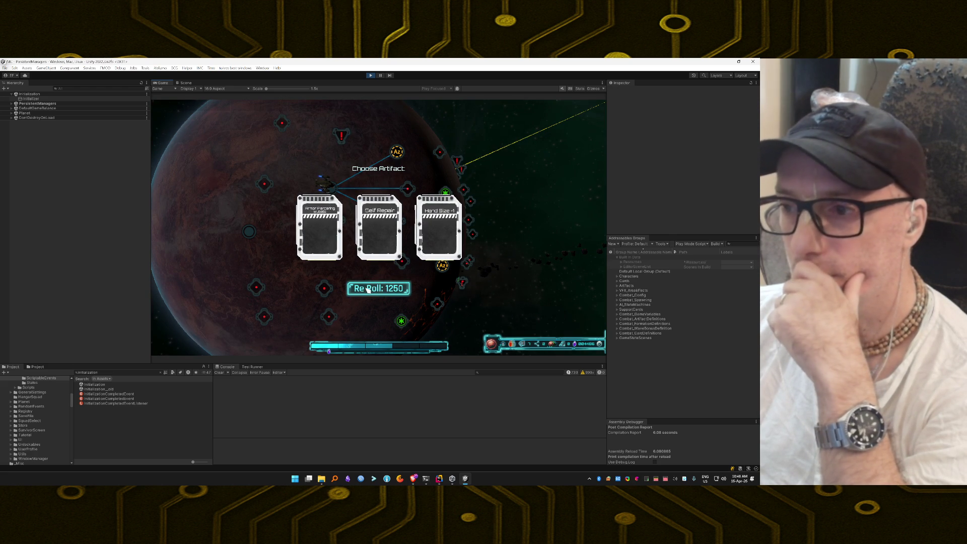
pyautogui.click(429, 235)
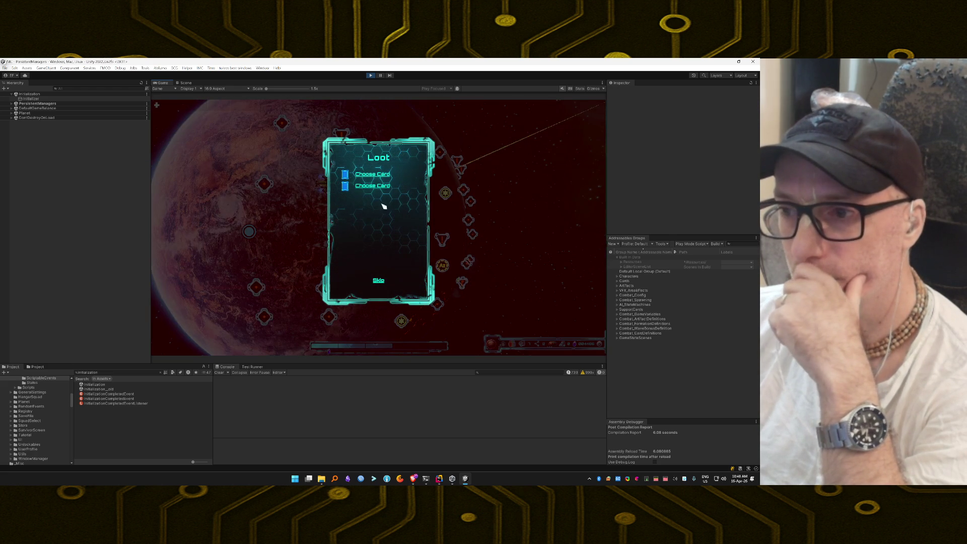
pyautogui.click(377, 280)
pyautogui.click(400, 227)
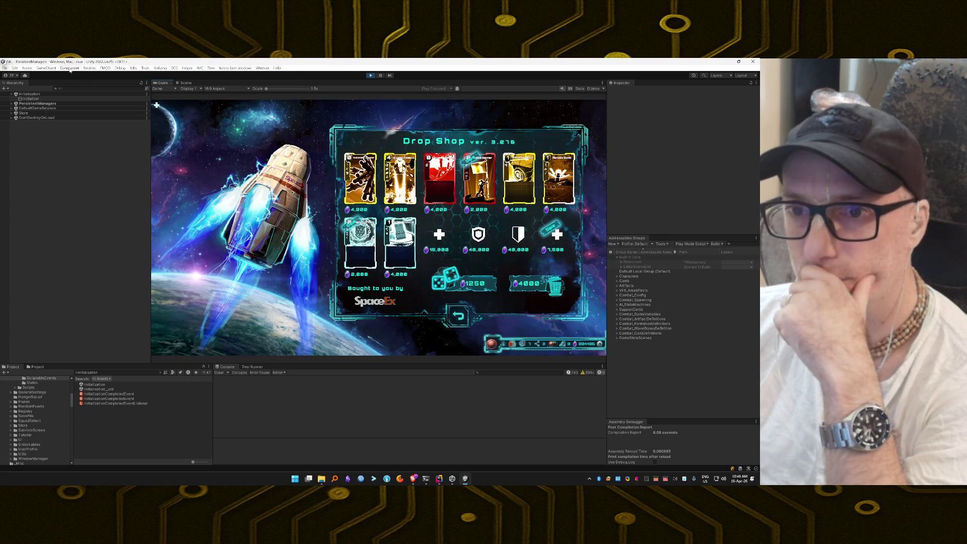
# Give the player 500000 crystals through the Debug Crystals Manager Window.
pyautogui.click(119, 68)
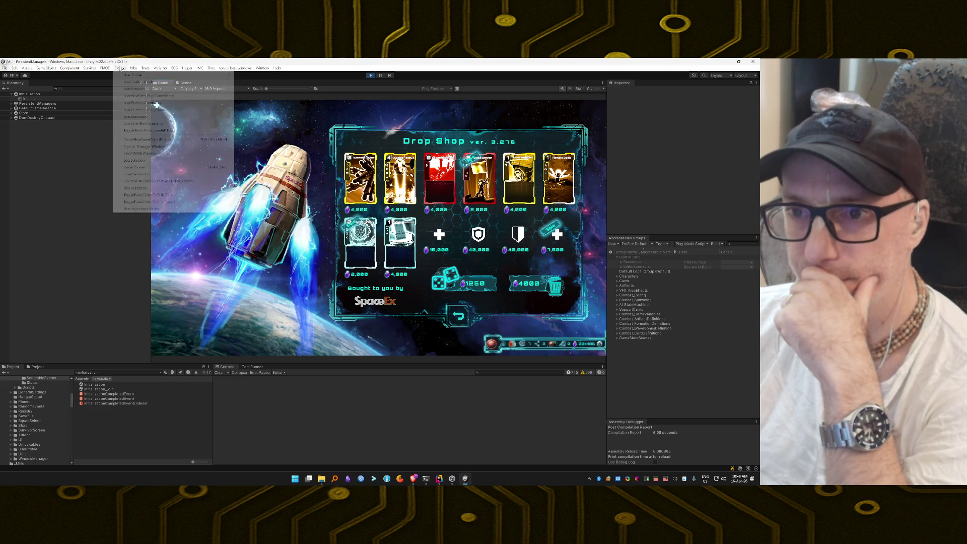
pyautogui.click(147, 146)
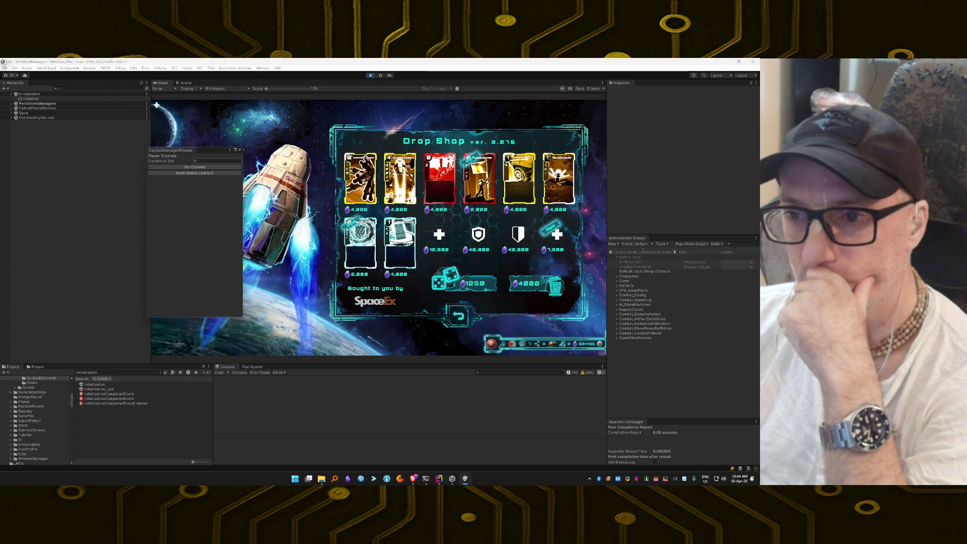
pyautogui.write('500')
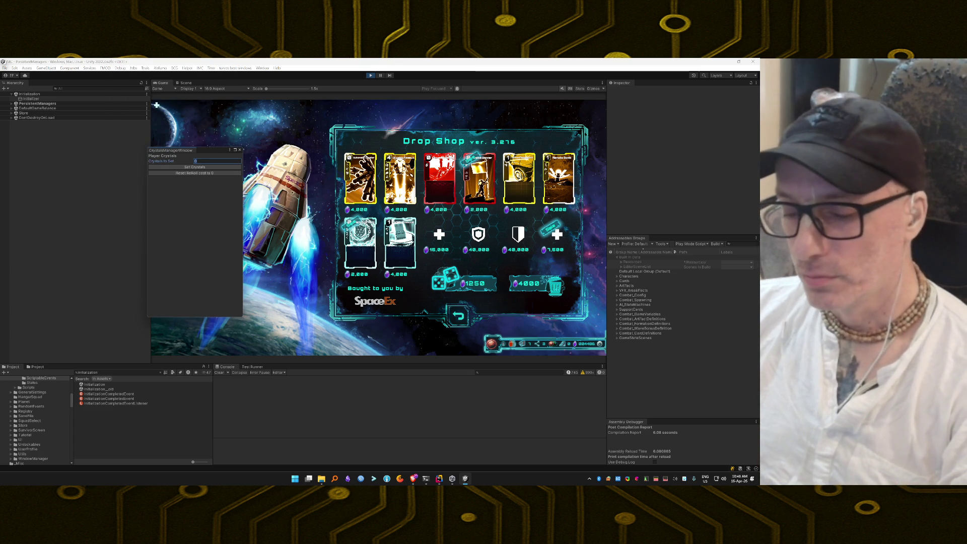
pyautogui.write('000')
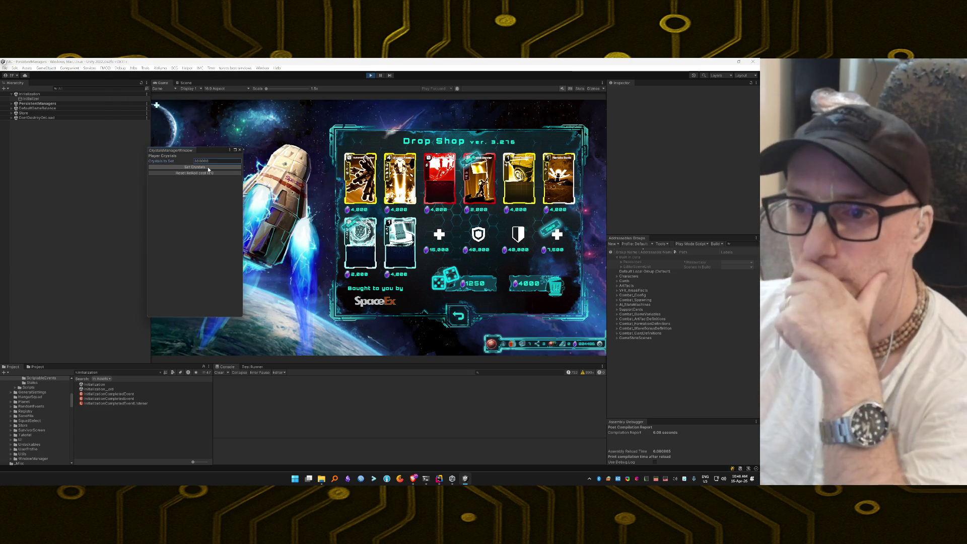
pyautogui.click(209, 170)
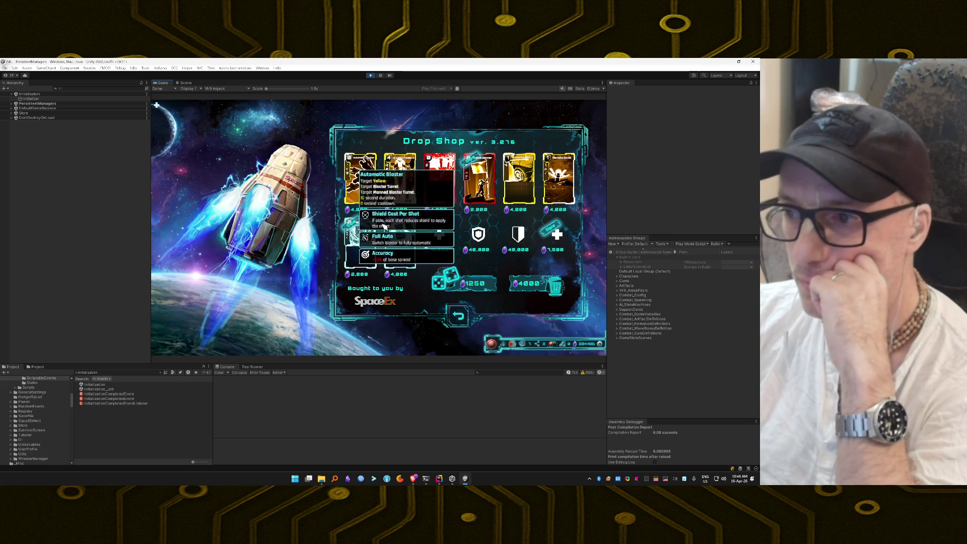
# Buy the shield upgrade, Small Med Kit and Plasma Grenade, re-rolling the shop between purchases.
pyautogui.click(478, 236)
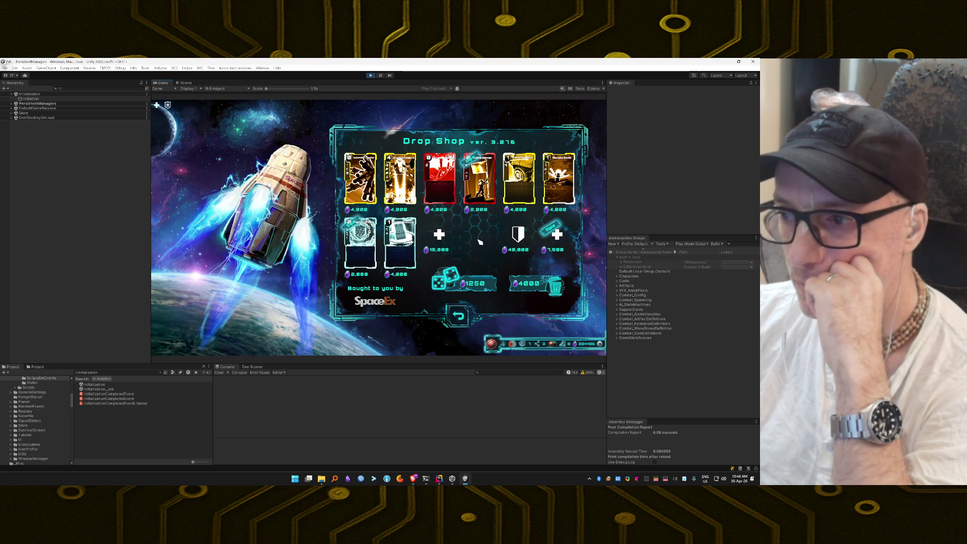
pyautogui.click(476, 284)
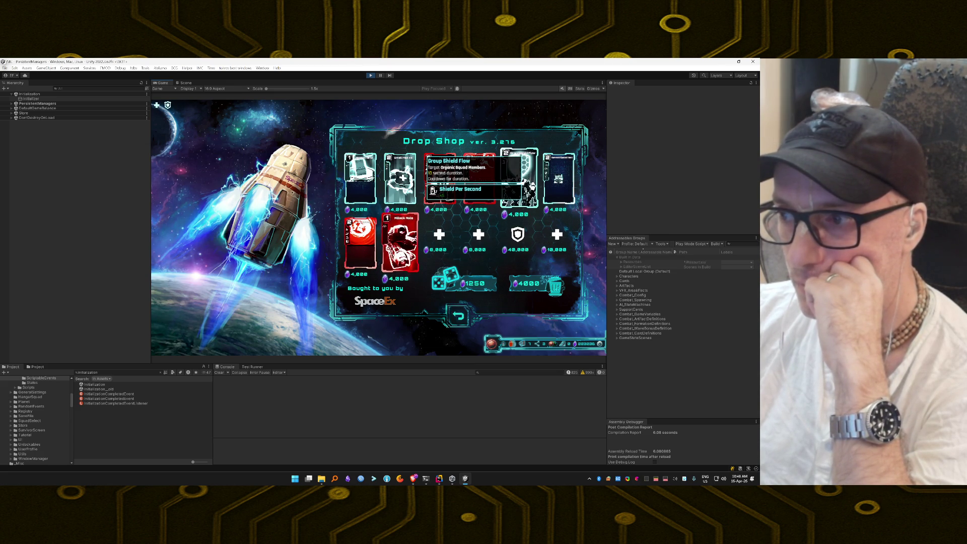
pyautogui.click(410, 194)
pyautogui.click(480, 284)
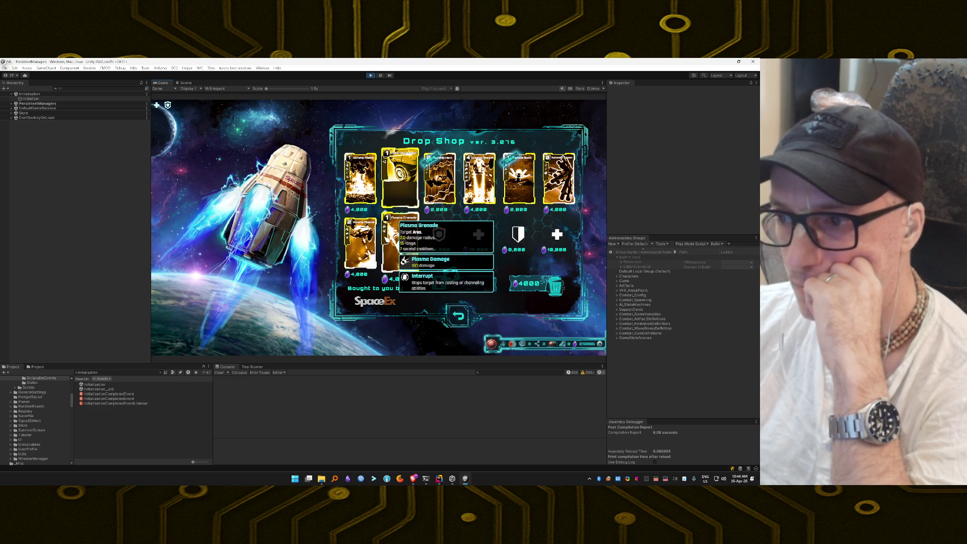
pyautogui.click(395, 239)
pyautogui.click(470, 282)
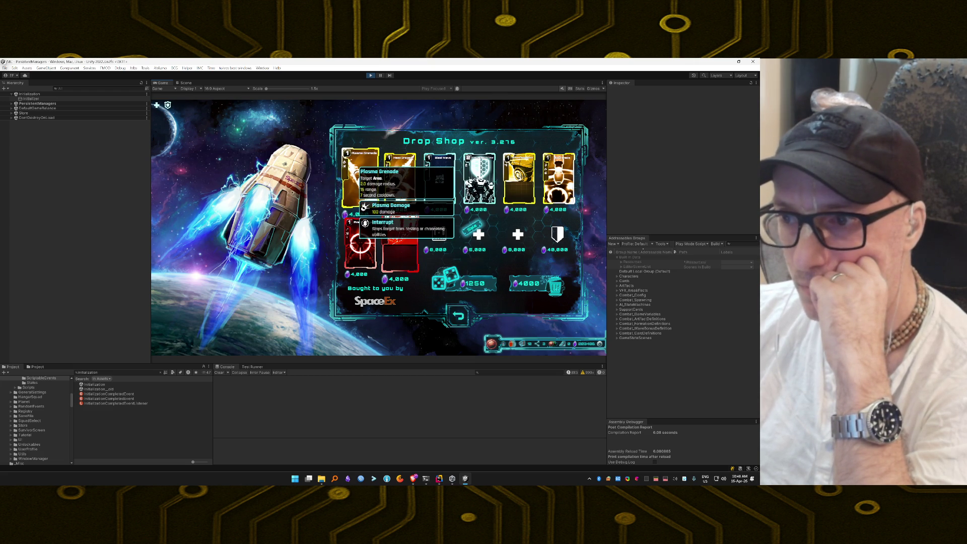
# Merge the Plasma Grenade cards into an upgrade and leave the Drop Shop.
pyautogui.click(374, 193)
pyautogui.click(399, 325)
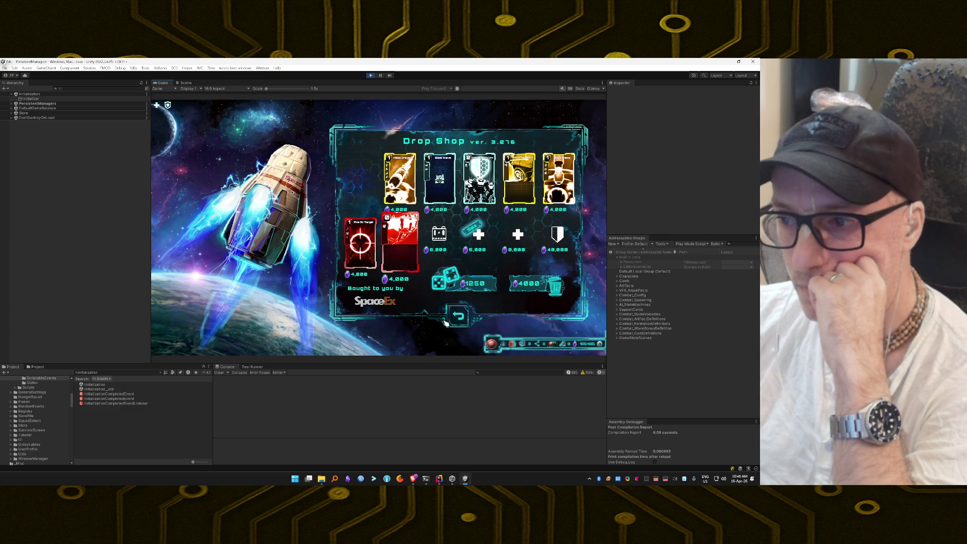
pyautogui.click(458, 315)
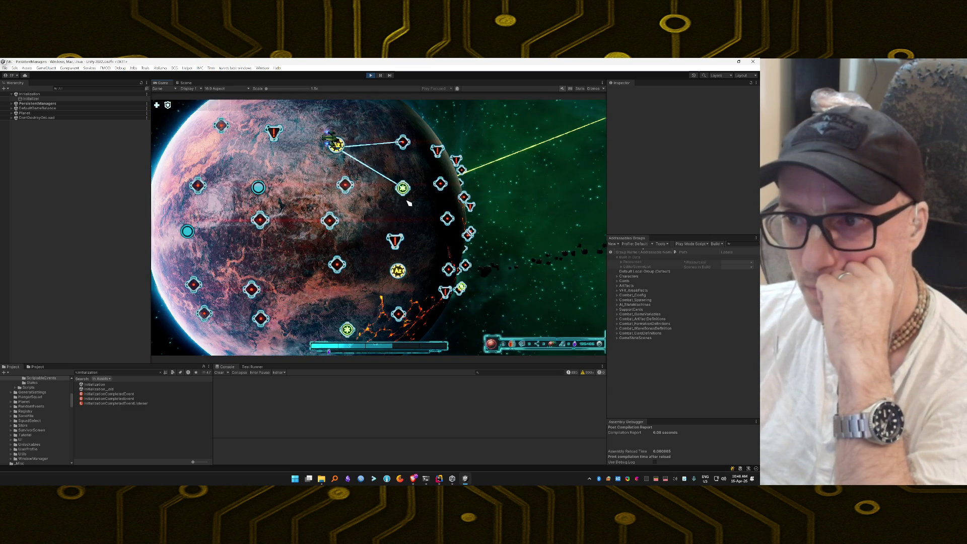
# Rescue the survivors at the map node, then launch the squad from the hangar.
pyautogui.moveTo(346, 192)
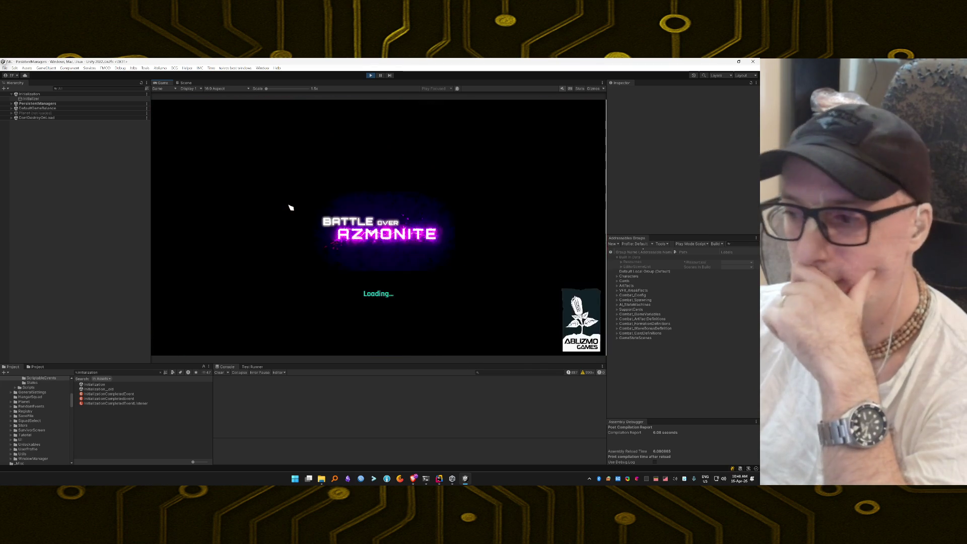
pyautogui.click(452, 315)
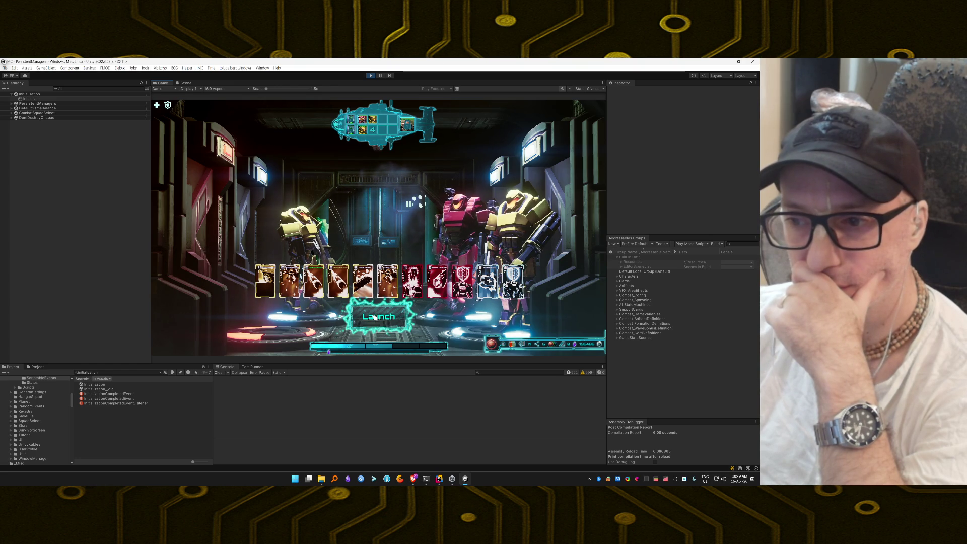
pyautogui.click(375, 317)
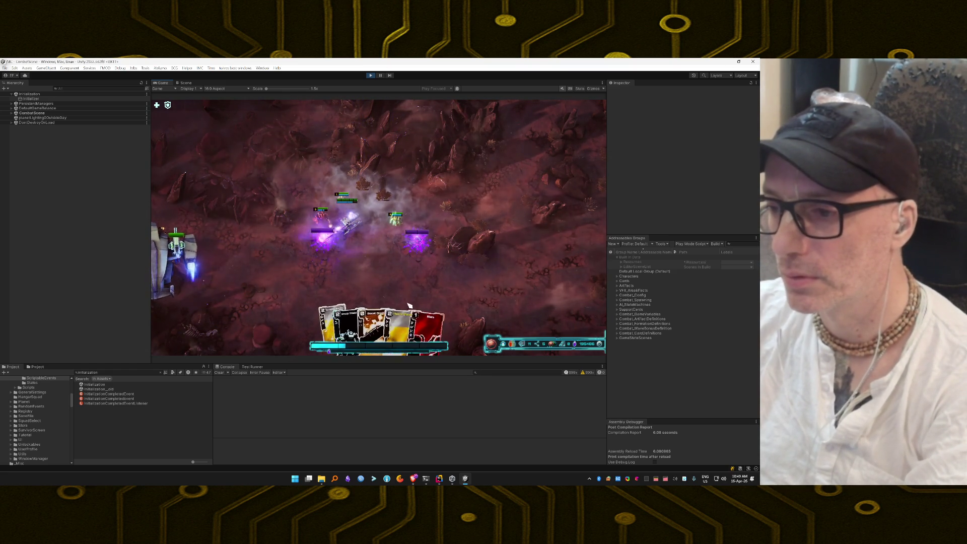
# Enable the unlimited cheat in the debug panel and close the panel.
pyautogui.press('`')
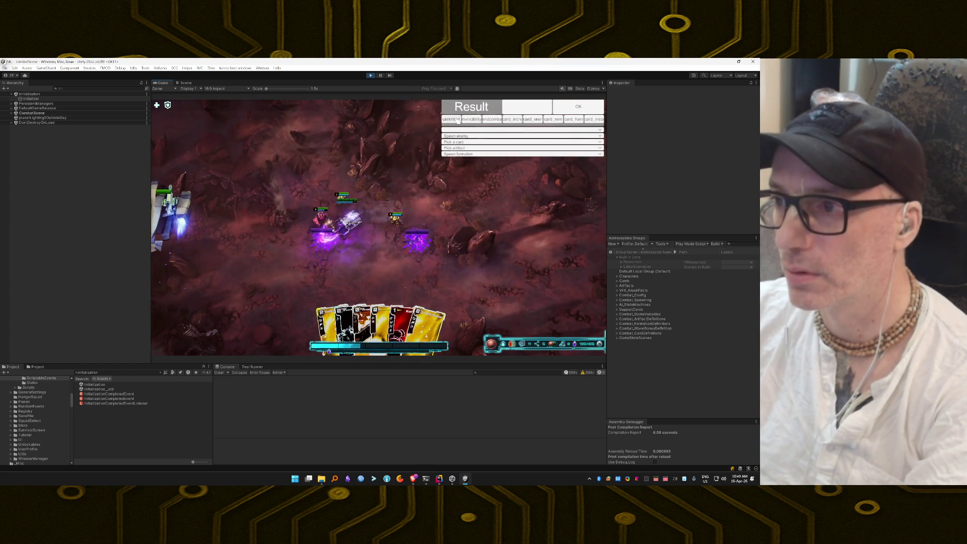
pyautogui.click(457, 119)
pyautogui.press('`')
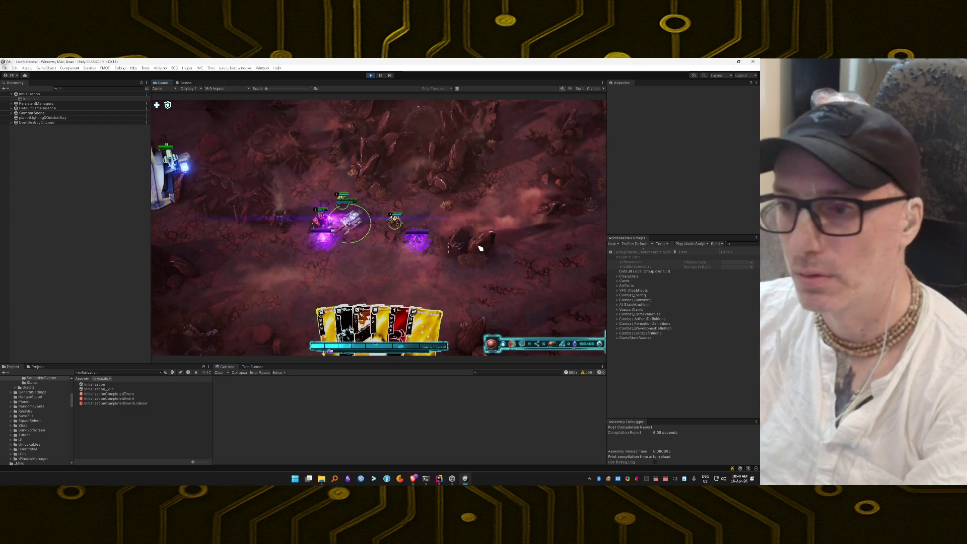
# Play the opening cards, including Gunship Blaster and a cost-1 card, on nearby enemies.
pyautogui.moveTo(379, 323); pyautogui.dragTo(388, 221)
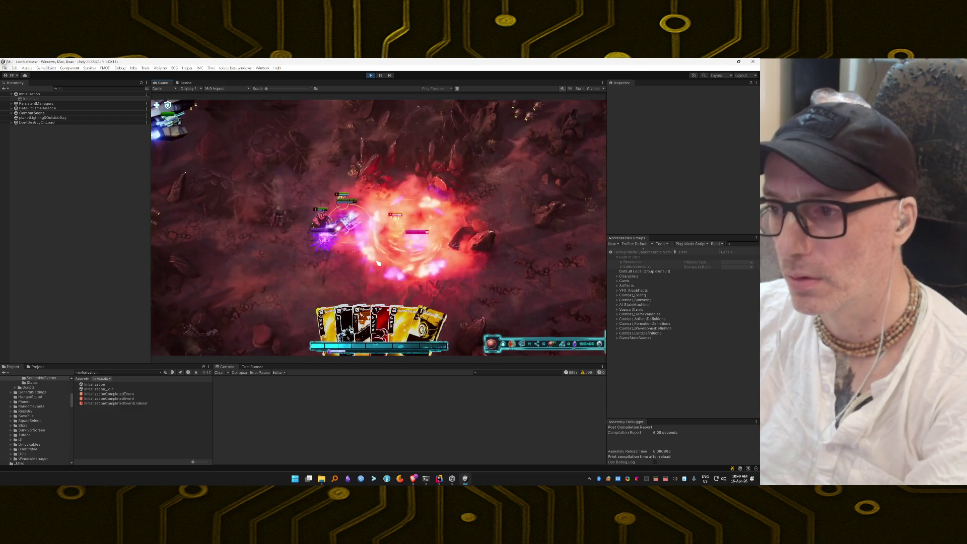
pyautogui.moveTo(404, 321)
pyautogui.mouseDown()
pyautogui.moveTo(409, 232)
pyautogui.moveTo(324, 254)
pyautogui.moveTo(239, 259)
pyautogui.mouseUp()
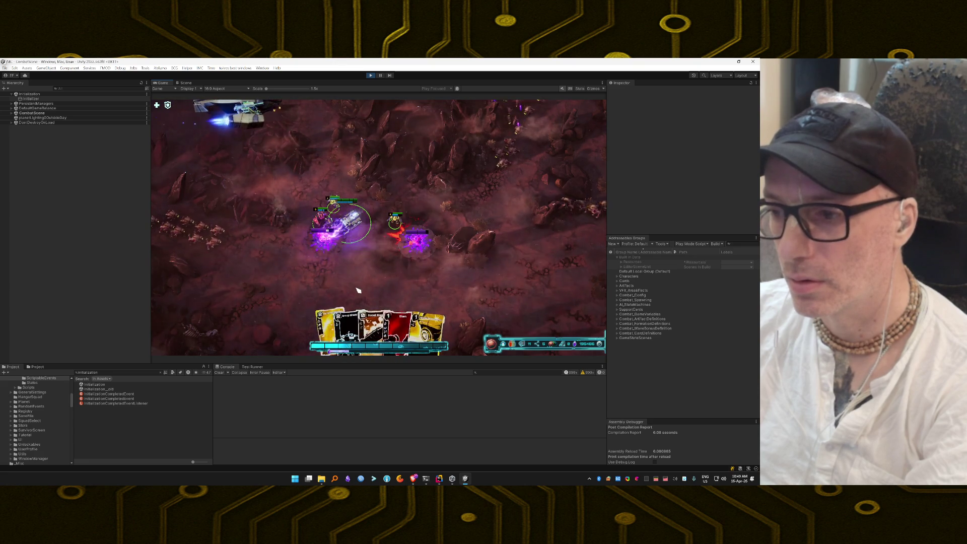
pyautogui.moveTo(420, 324); pyautogui.dragTo(396, 224)
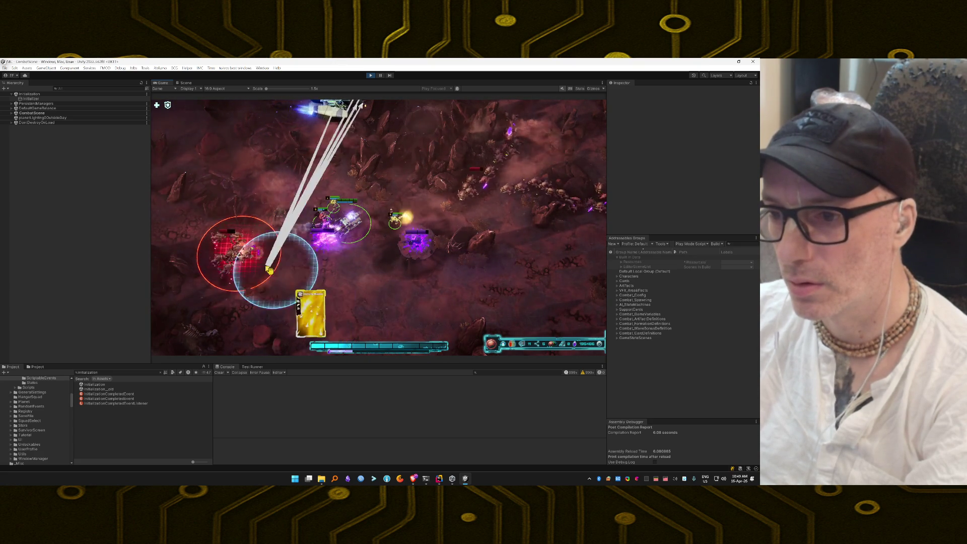
pyautogui.moveTo(266, 271); pyautogui.dragTo(267, 270)
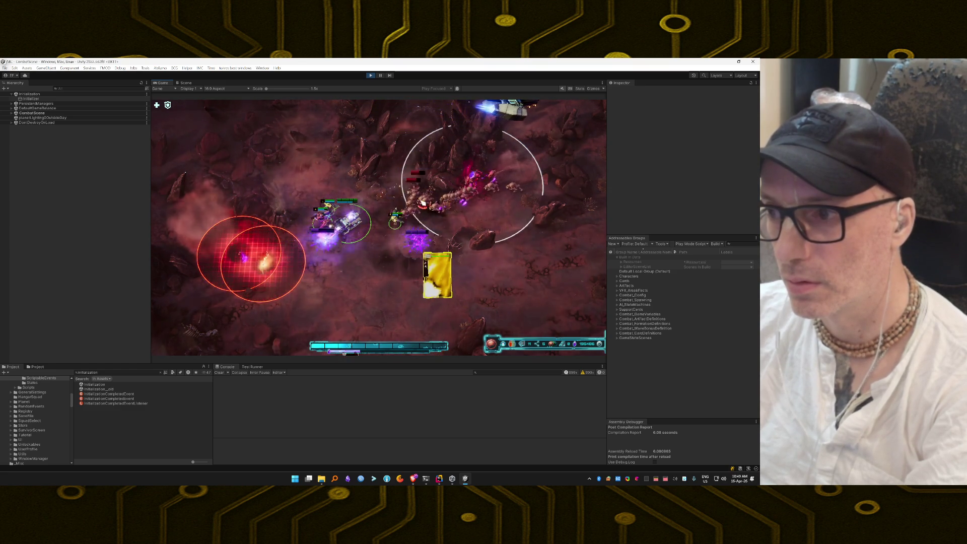
pyautogui.moveTo(437, 275); pyautogui.dragTo(429, 223)
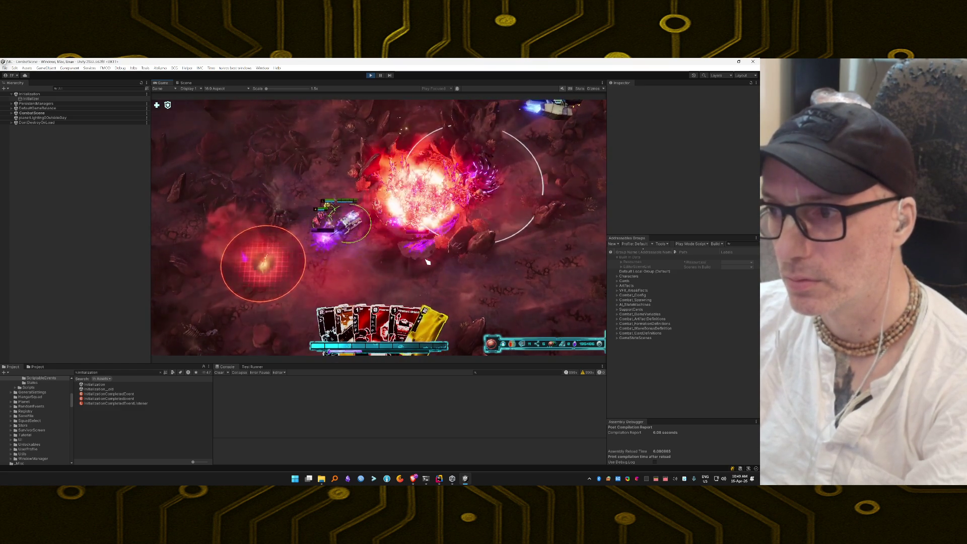
pyautogui.moveTo(430, 328)
pyautogui.mouseDown()
pyautogui.moveTo(428, 292)
pyautogui.moveTo(456, 214)
pyautogui.mouseUp()
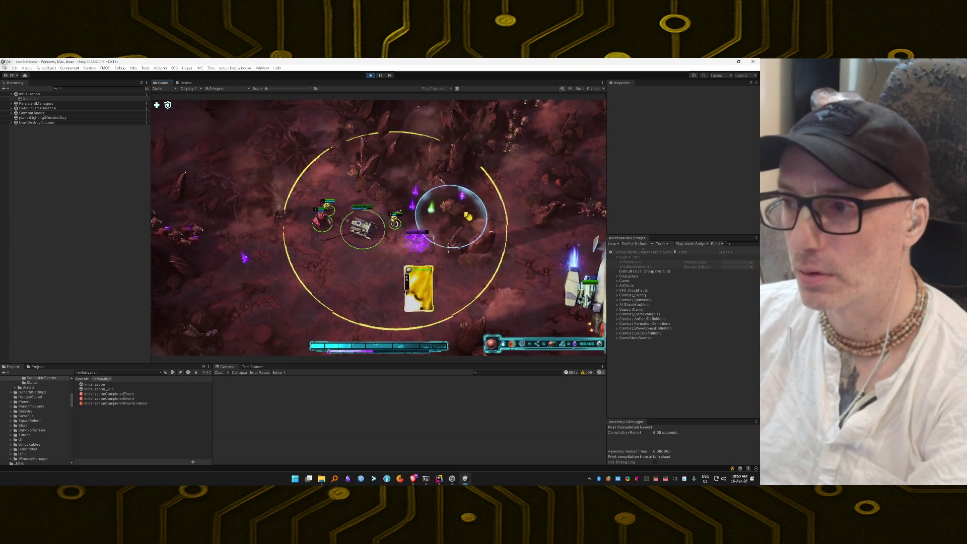
pyautogui.moveTo(476, 202); pyautogui.dragTo(481, 197)
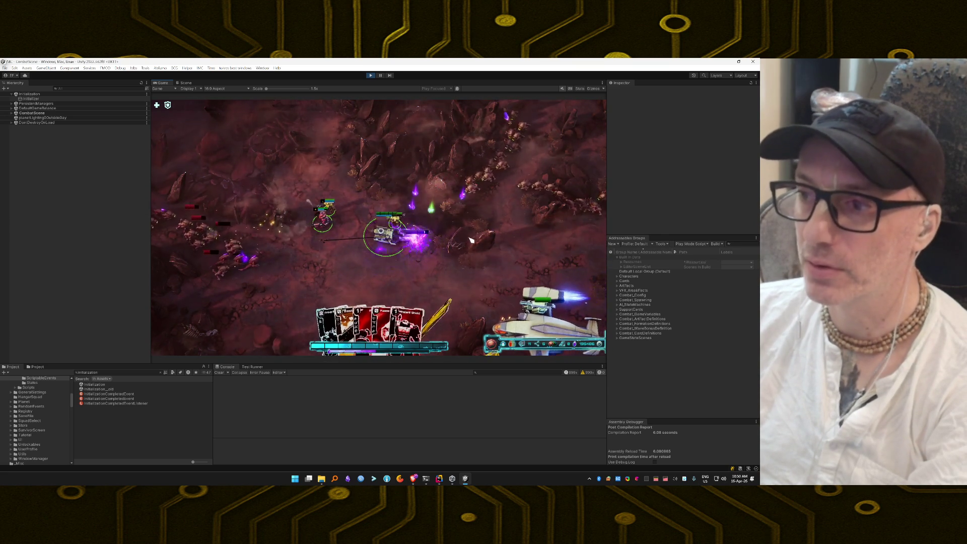
# Cast a series of yellow cards across the left and upper-right enemy groups.
pyautogui.moveTo(432, 328)
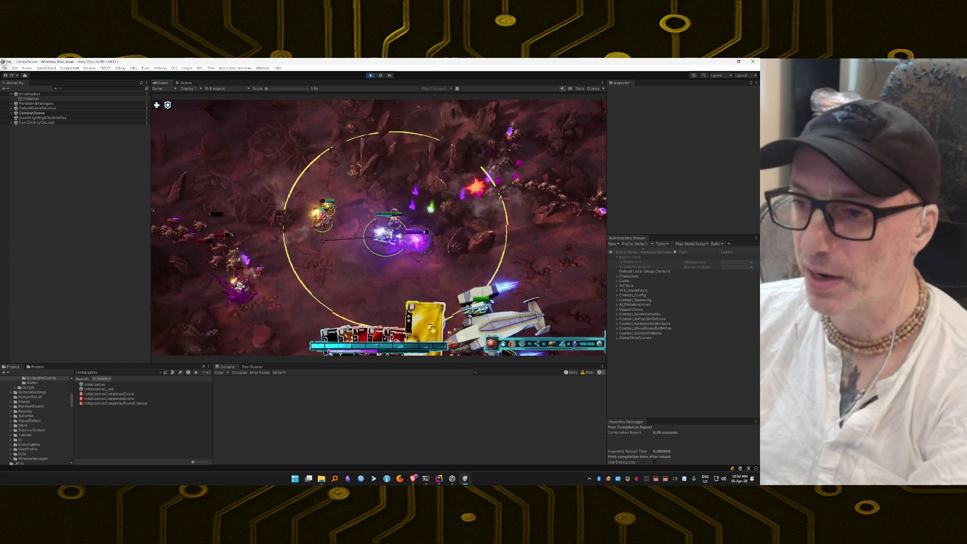
pyautogui.click(278, 259)
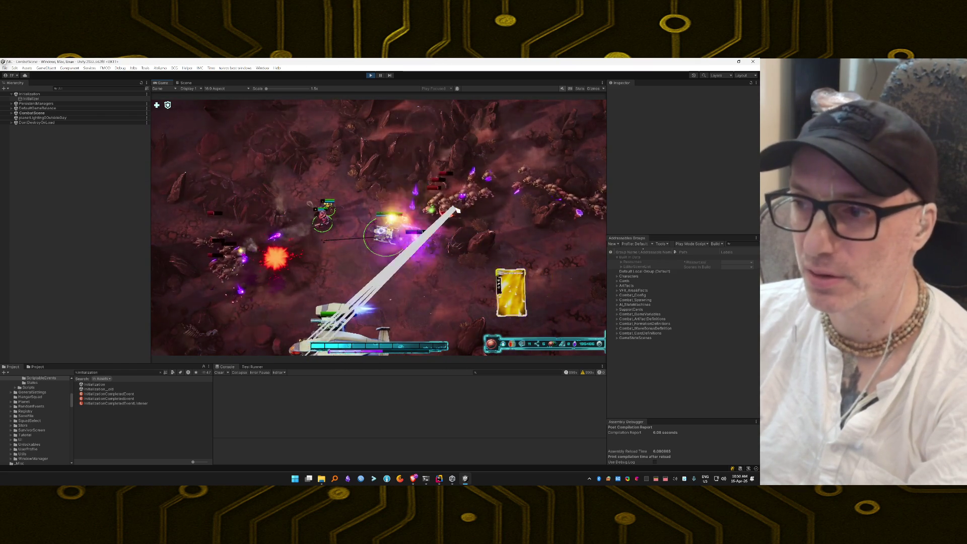
pyautogui.click(457, 210)
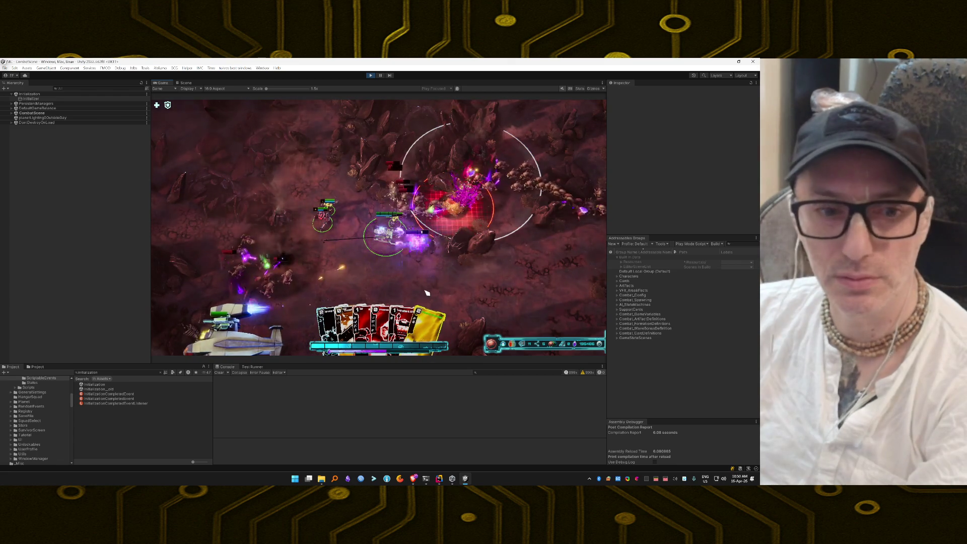
pyautogui.click(426, 315)
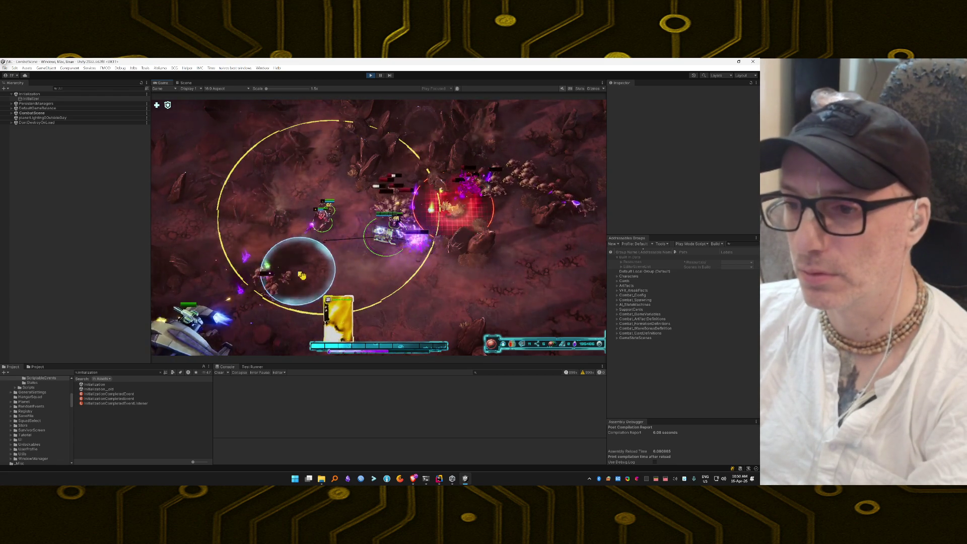
pyautogui.click(342, 271)
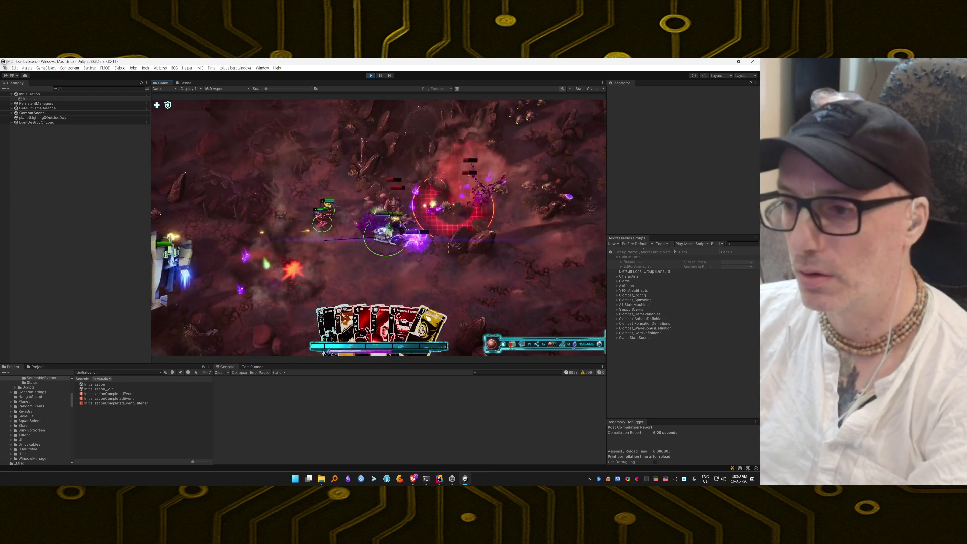
pyautogui.click(426, 313)
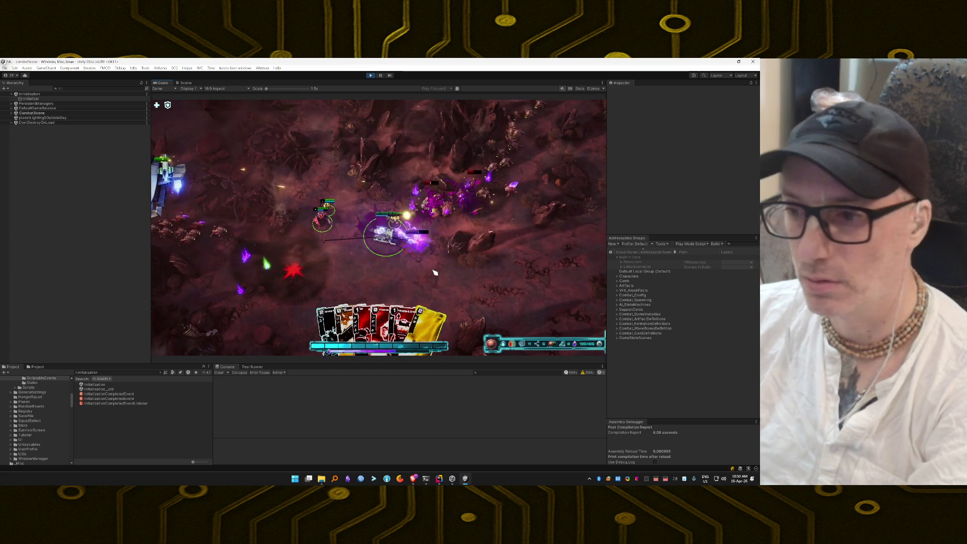
pyautogui.click(449, 206)
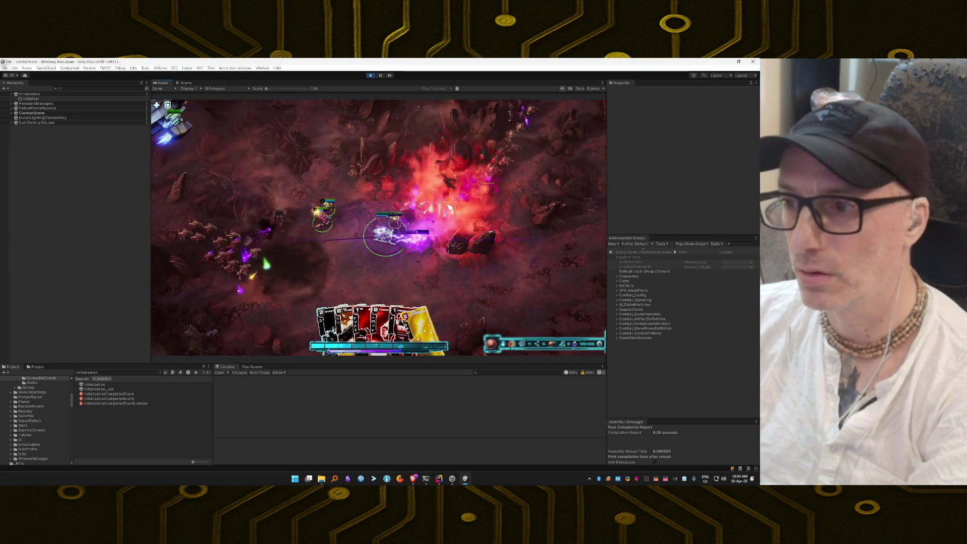
pyautogui.click(426, 315)
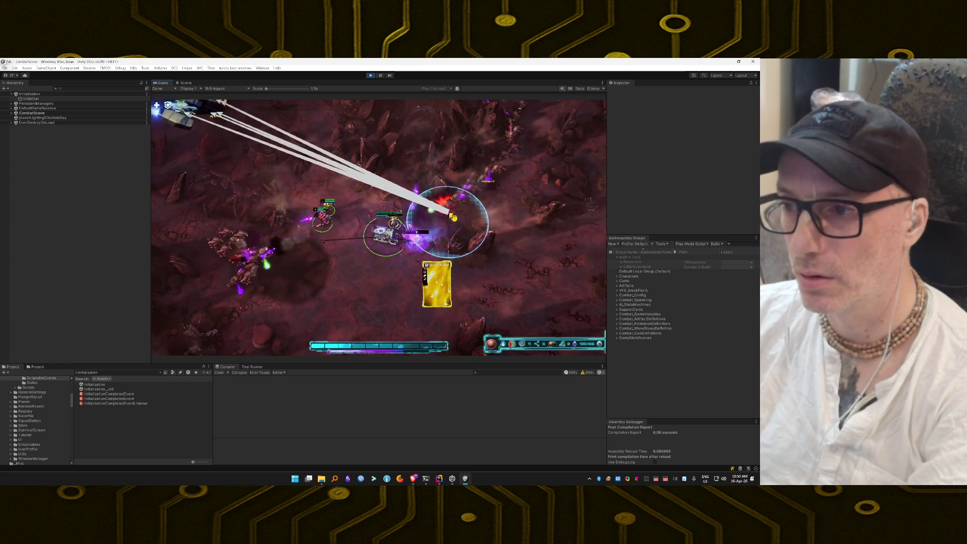
pyautogui.click(439, 258)
# Finish the fight with red cards, Gunship Blaster and final yellow cards until the Loot screen appears.
pyautogui.click(406, 322)
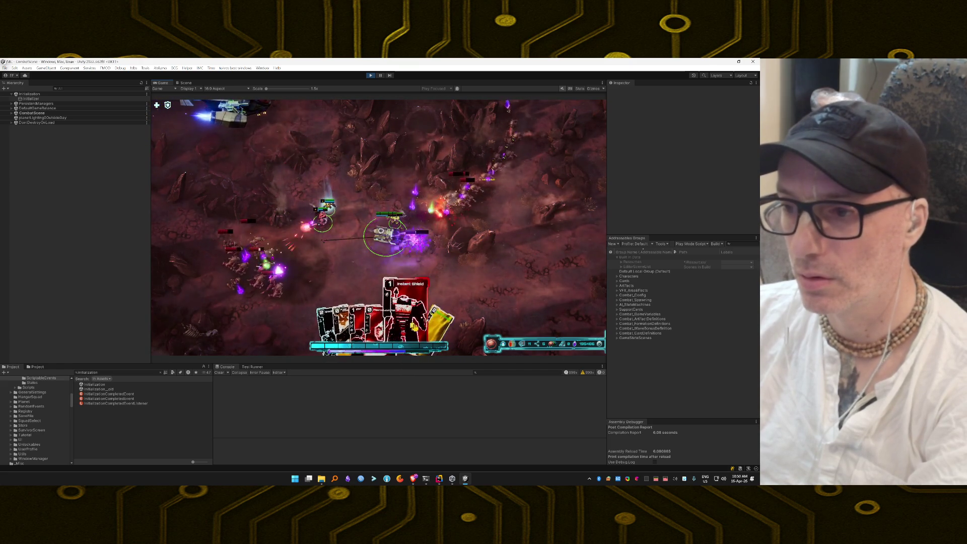
pyautogui.click(445, 224)
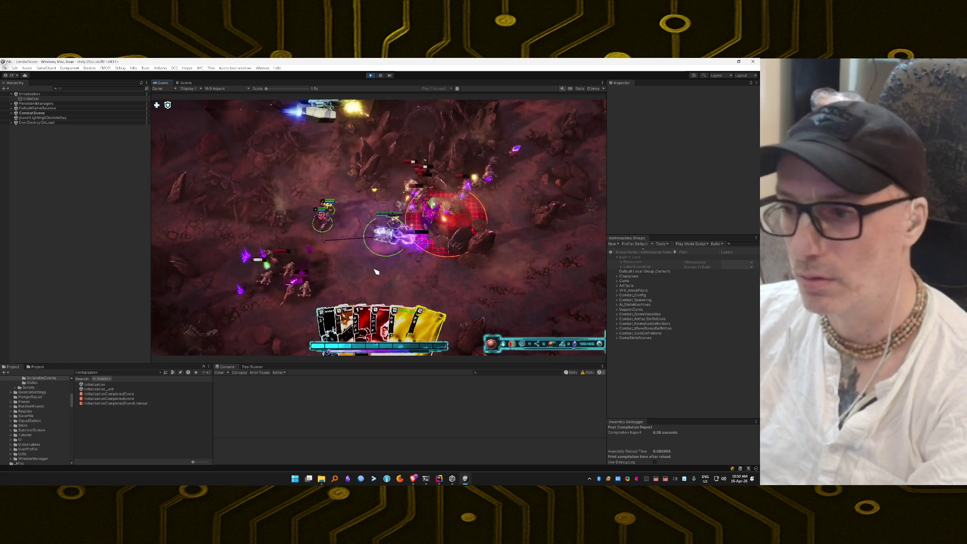
pyautogui.click(414, 315)
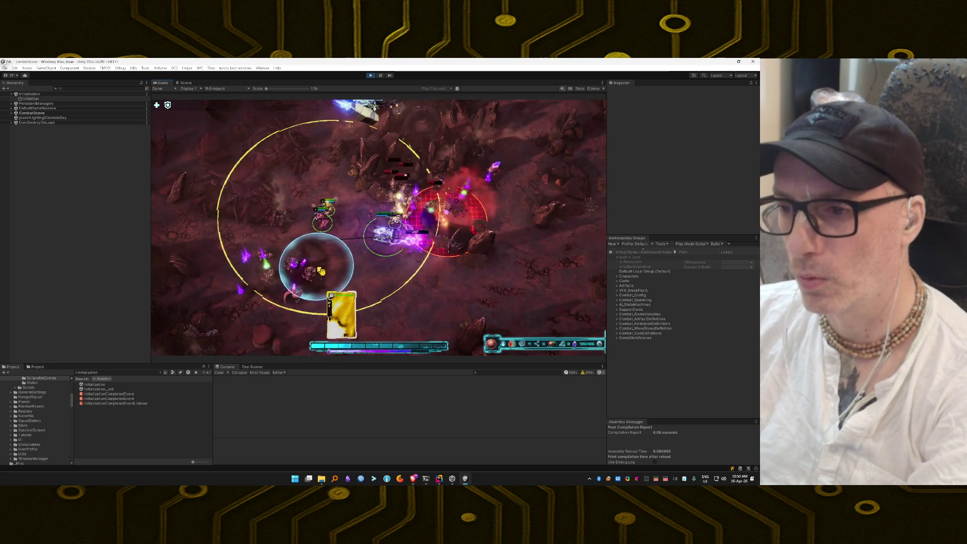
pyautogui.moveTo(427, 322); pyautogui.dragTo(381, 211)
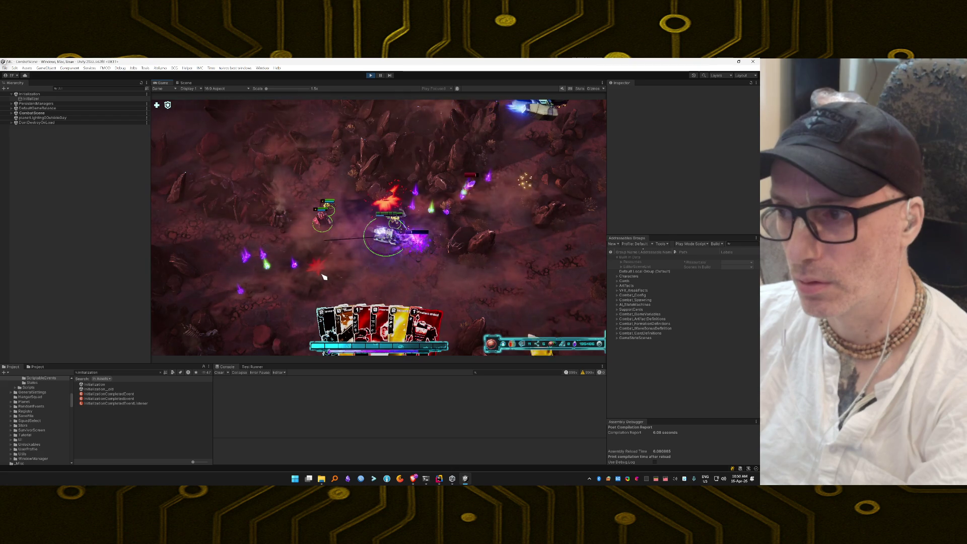
pyautogui.moveTo(407, 308)
pyautogui.mouseDown()
pyautogui.moveTo(442, 216)
pyautogui.moveTo(457, 205)
pyautogui.mouseUp()
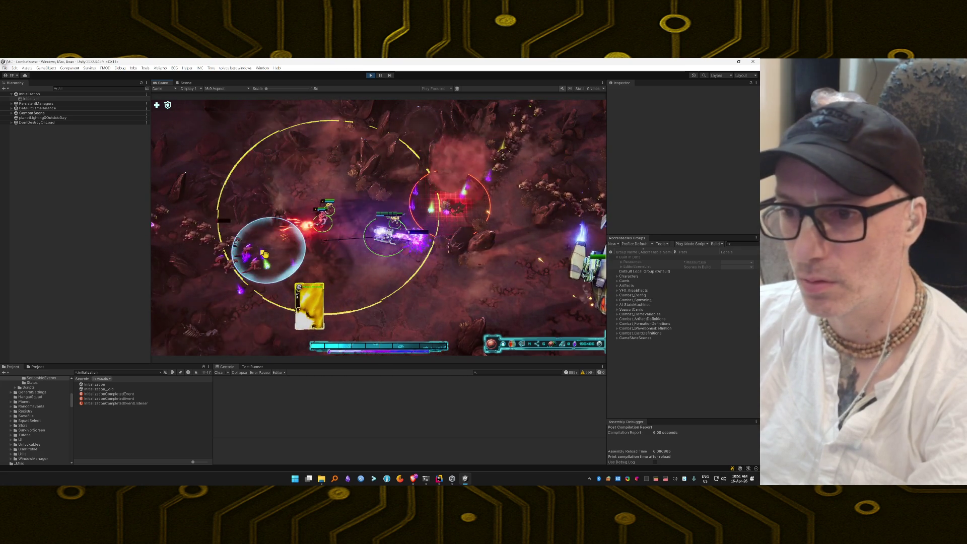
pyautogui.click(263, 254)
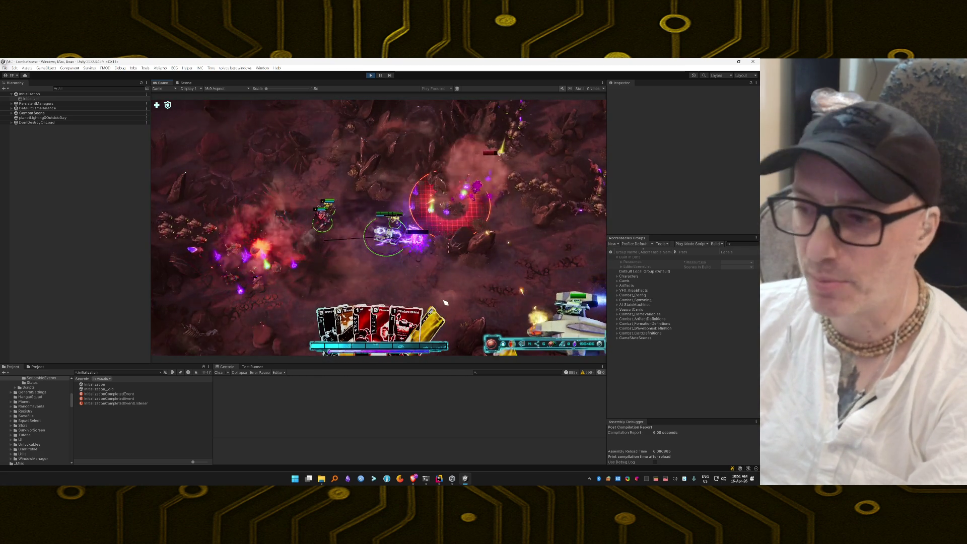
pyautogui.click(436, 306)
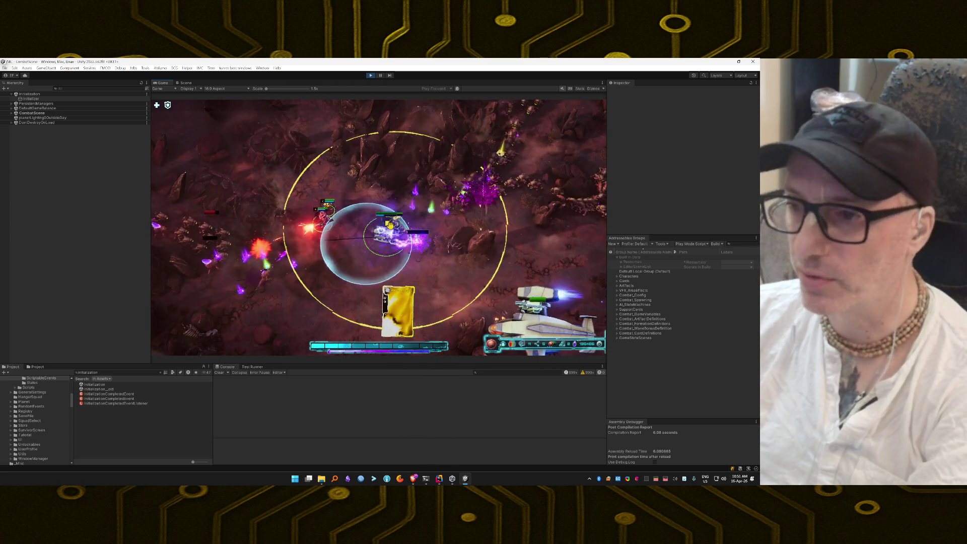
pyautogui.click(460, 209)
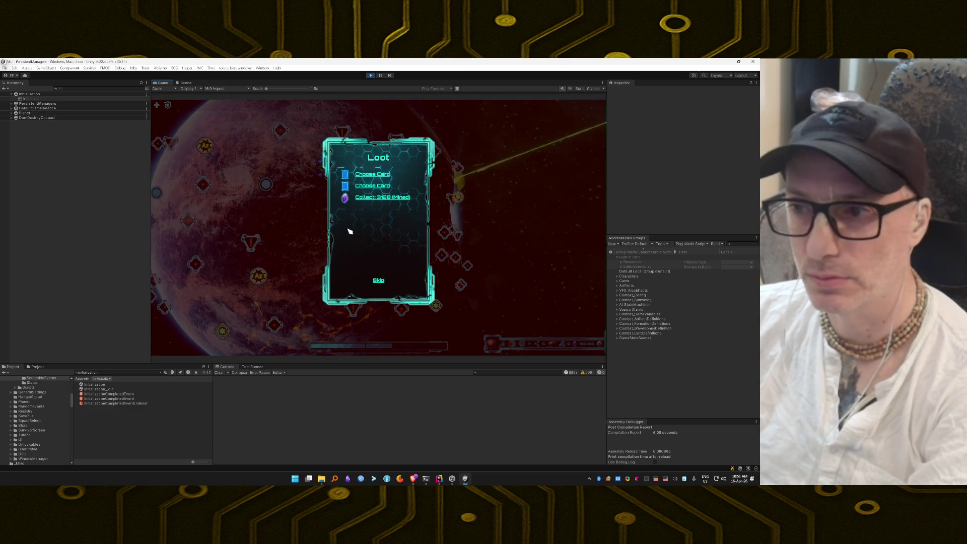
# Skip the remaining loot back to the planet map, stop Play mode and switch to Rider.
pyautogui.click(379, 281)
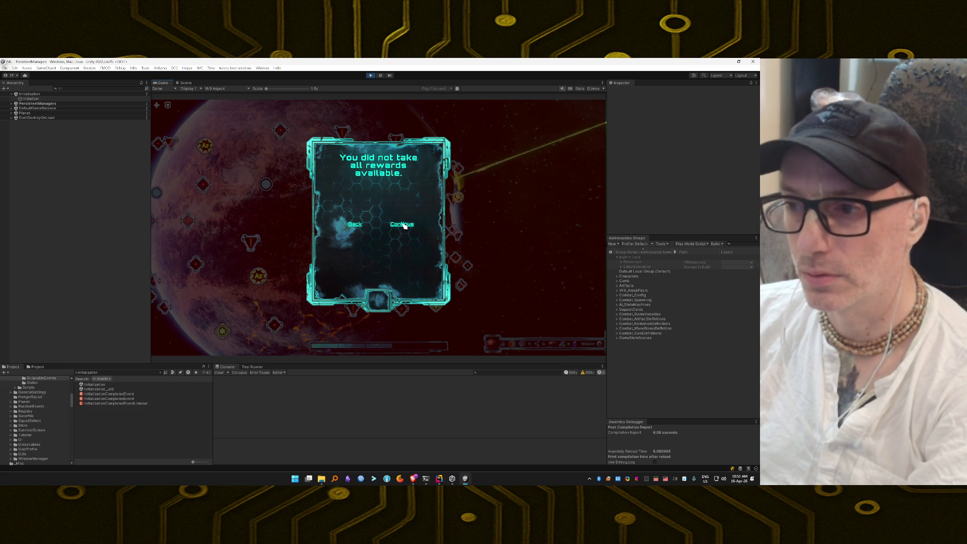
pyautogui.click(402, 225)
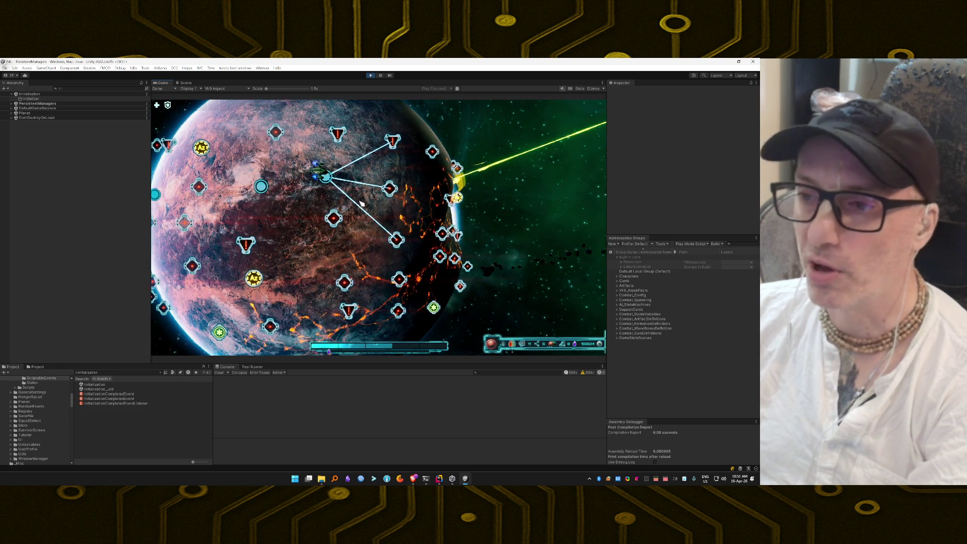
pyautogui.click(371, 75)
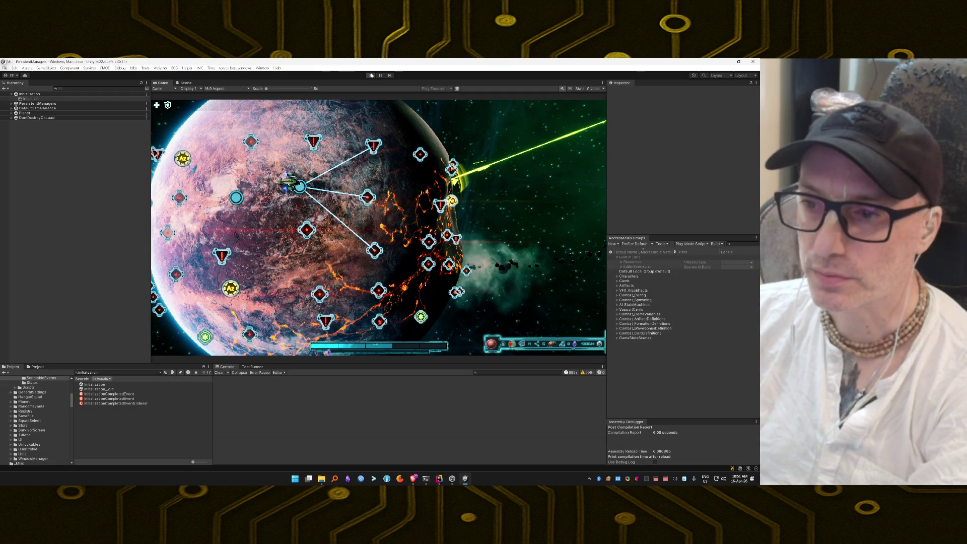
pyautogui.click(439, 479)
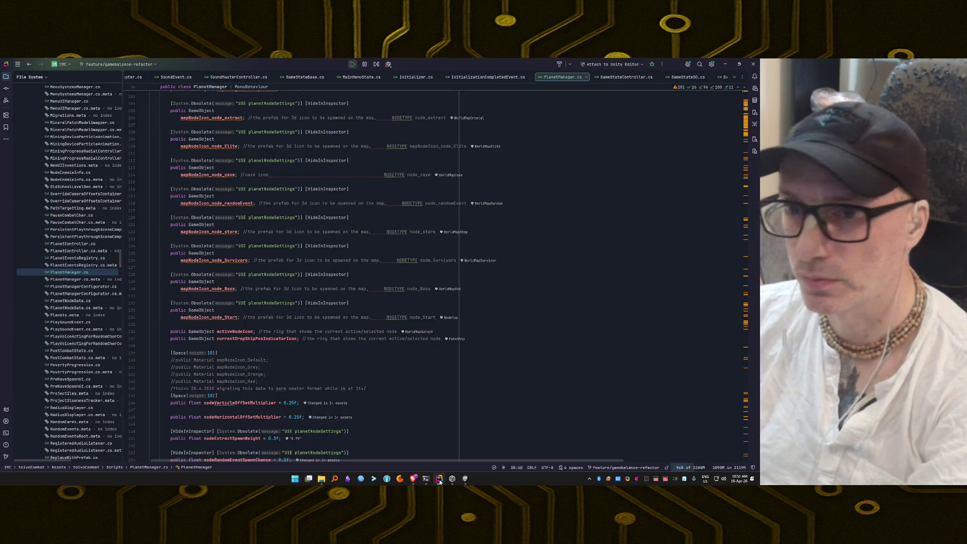
# Look over the gamebalance-refactor changed and unversioned files in Rider's Commit list, then return to Claude Code.
pyautogui.click(6, 88)
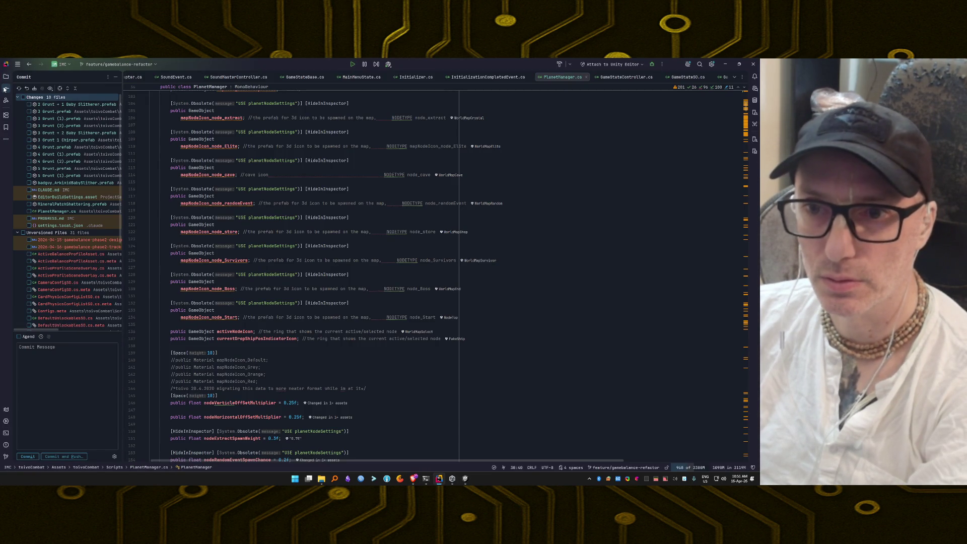
pyautogui.scroll(-5, 54, 276)
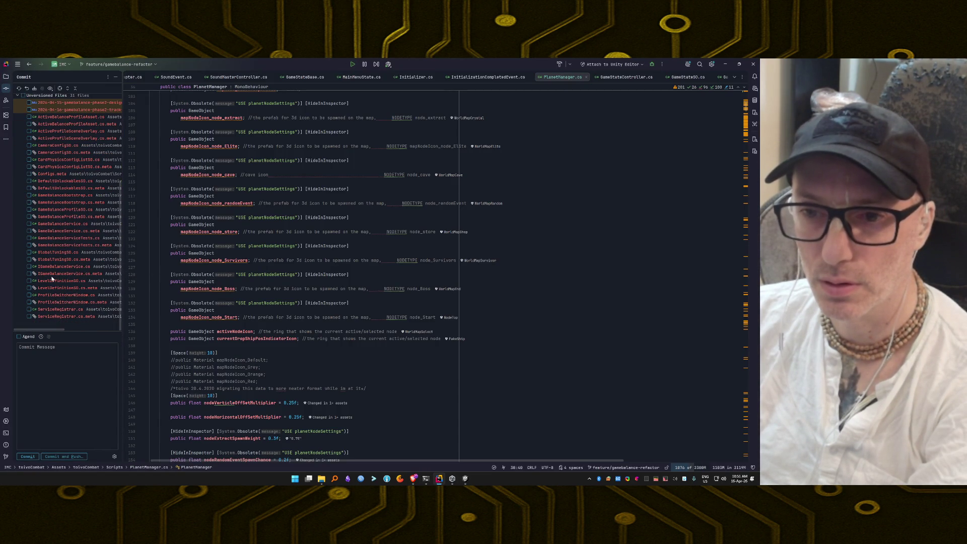
pyautogui.scroll(3, 52, 278)
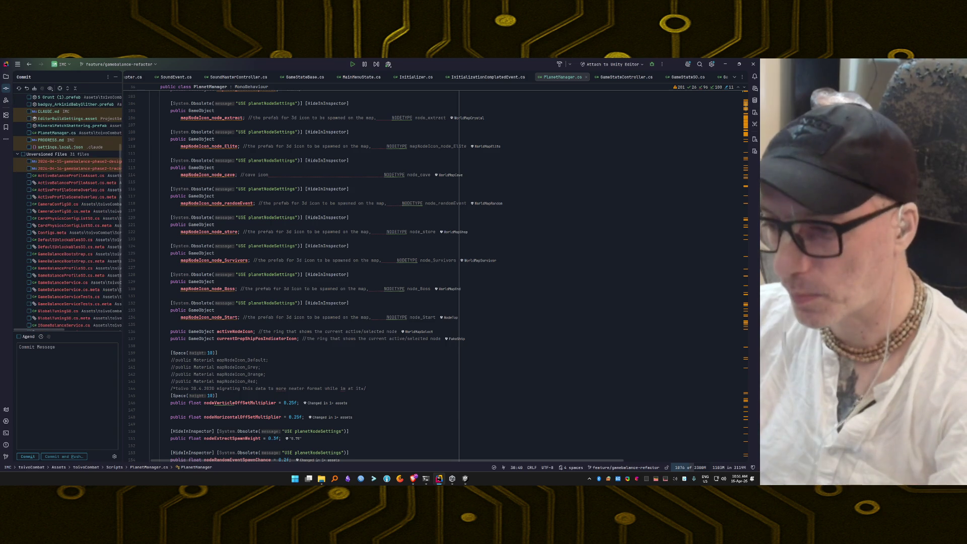
pyautogui.click(5, 76)
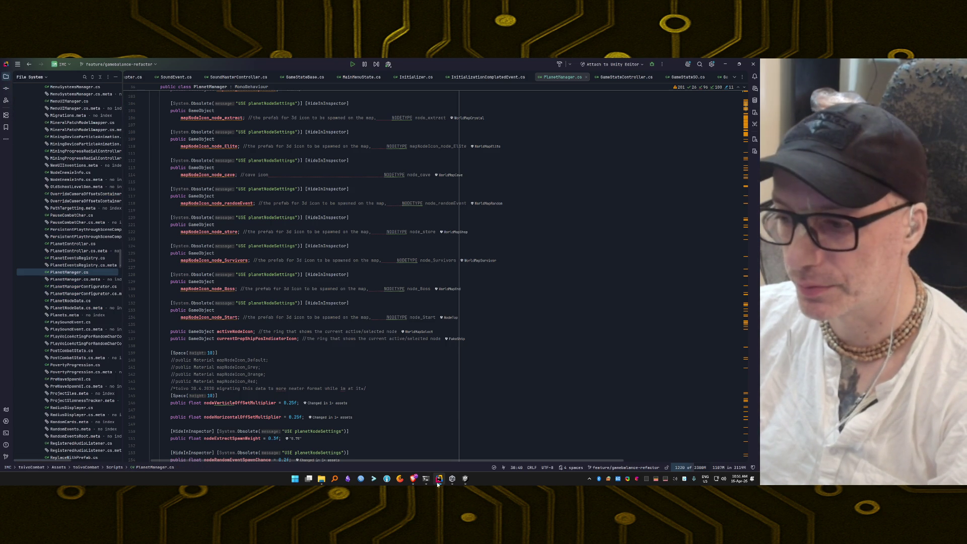
pyautogui.moveTo(425, 481)
pyautogui.click(416, 453)
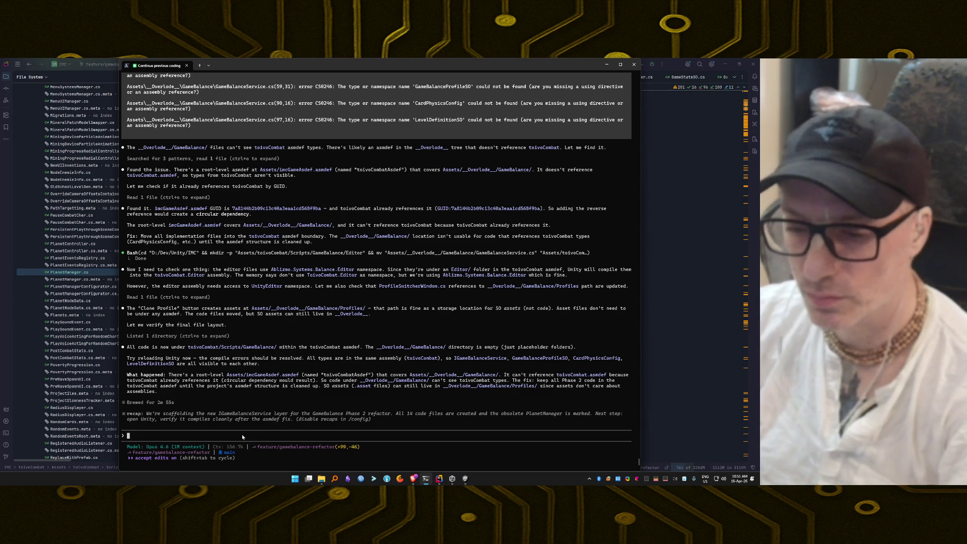
# Tell Claude Code 'Unity compiles. Tested main menu, combat, squad select, shop, rescue survivor, we are good.'.
pyautogui.write('Unity compiles')
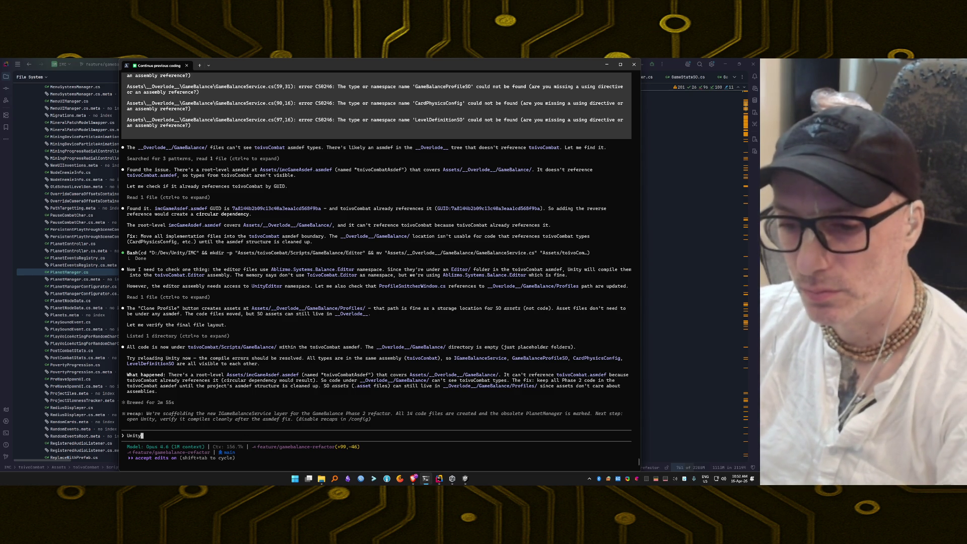
pyautogui.write('. Tested main menu, com')
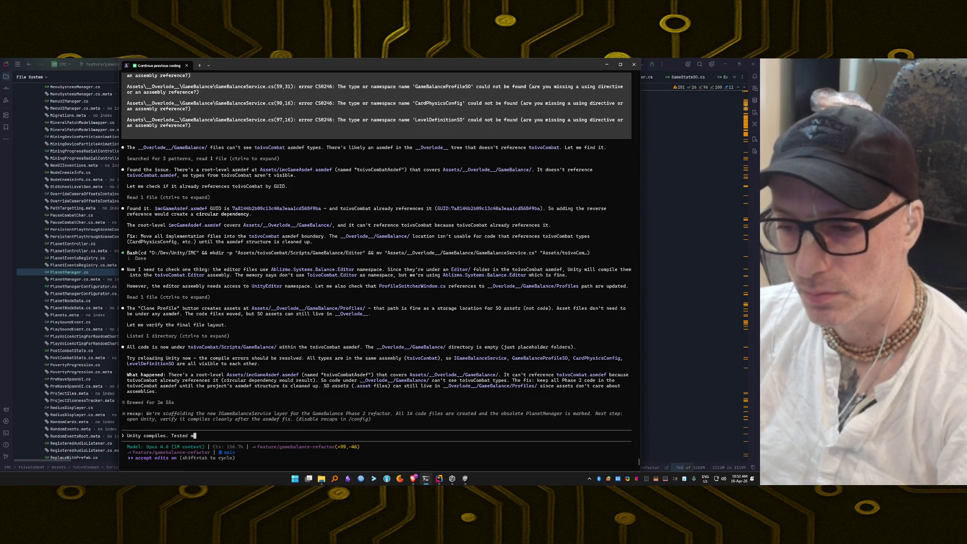
pyautogui.write('bat, squad se')
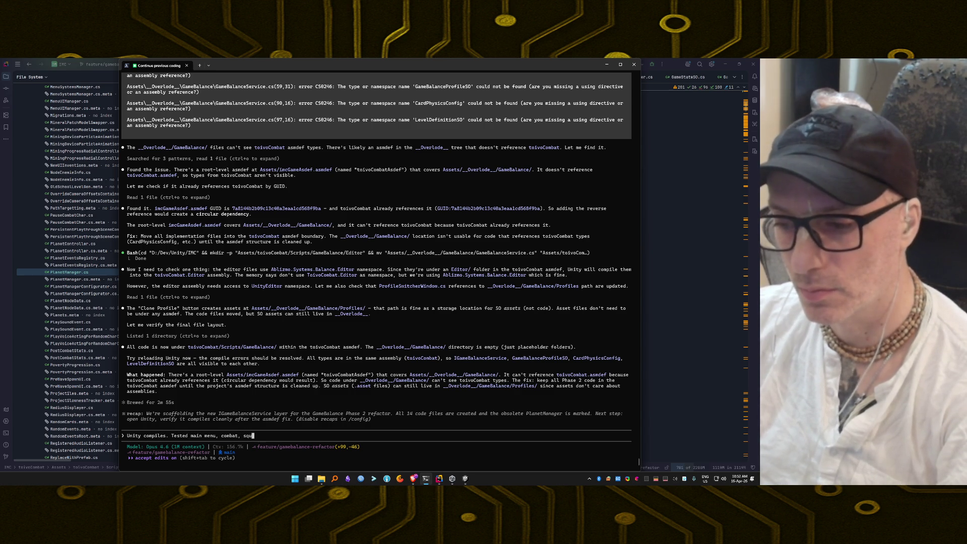
pyautogui.write('lect, shop,')
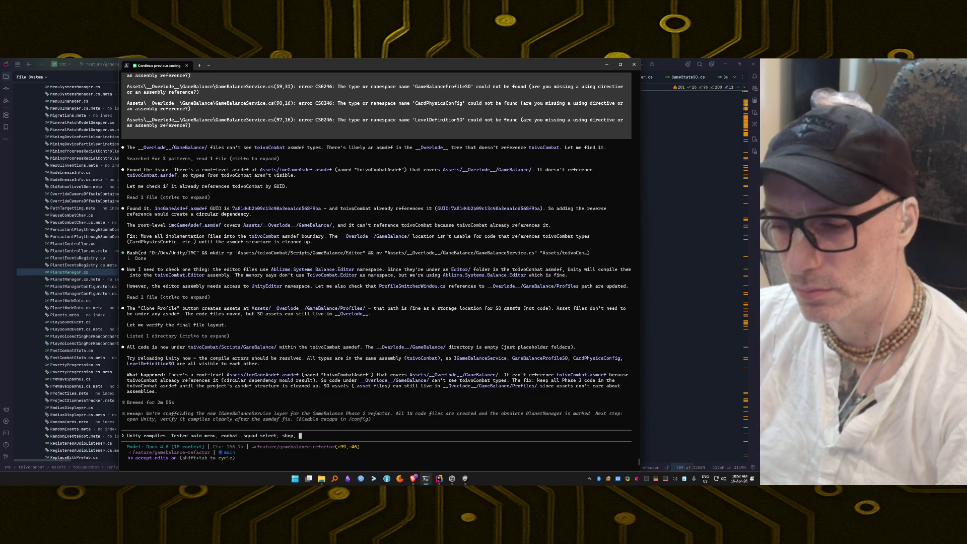
pyautogui.write('ue survivor, we are good.')
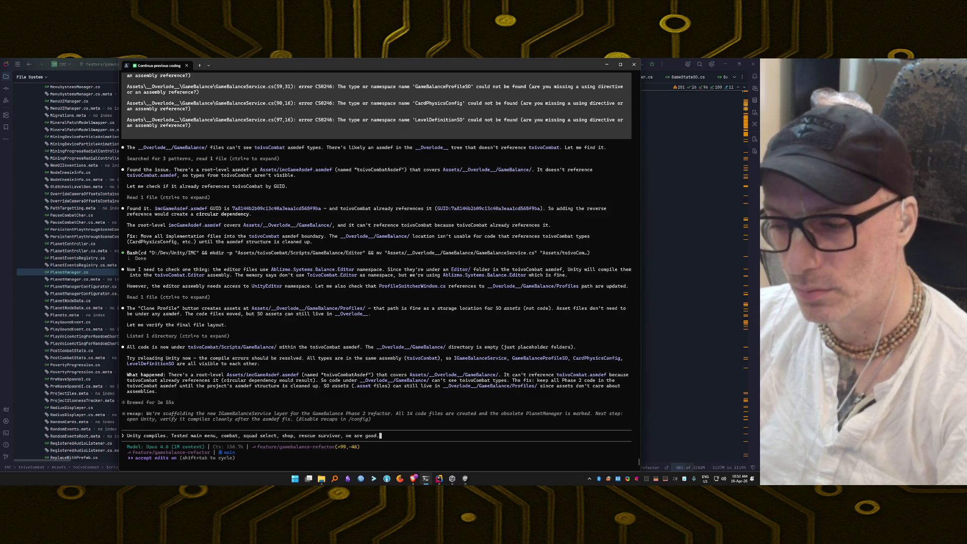
pyautogui.press('Return')
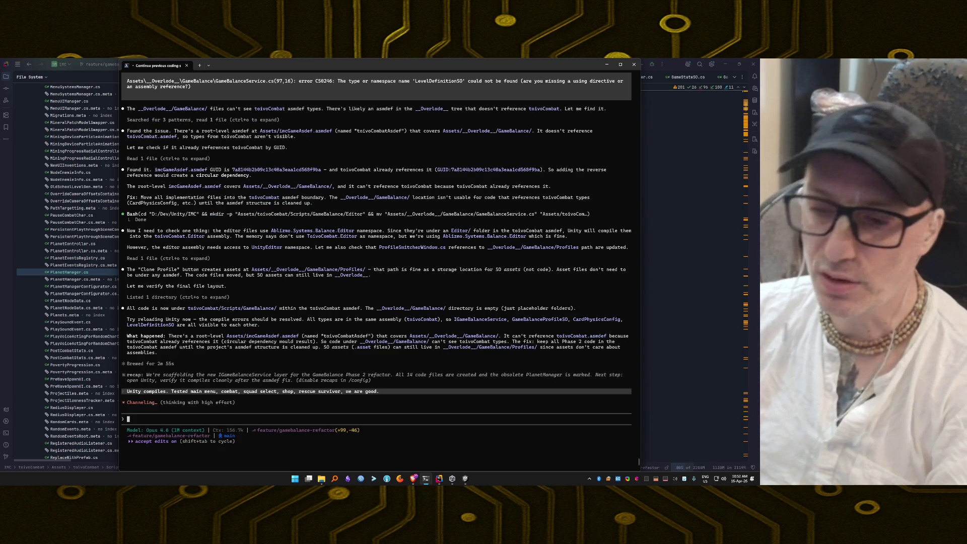
pyautogui.click(414, 479)
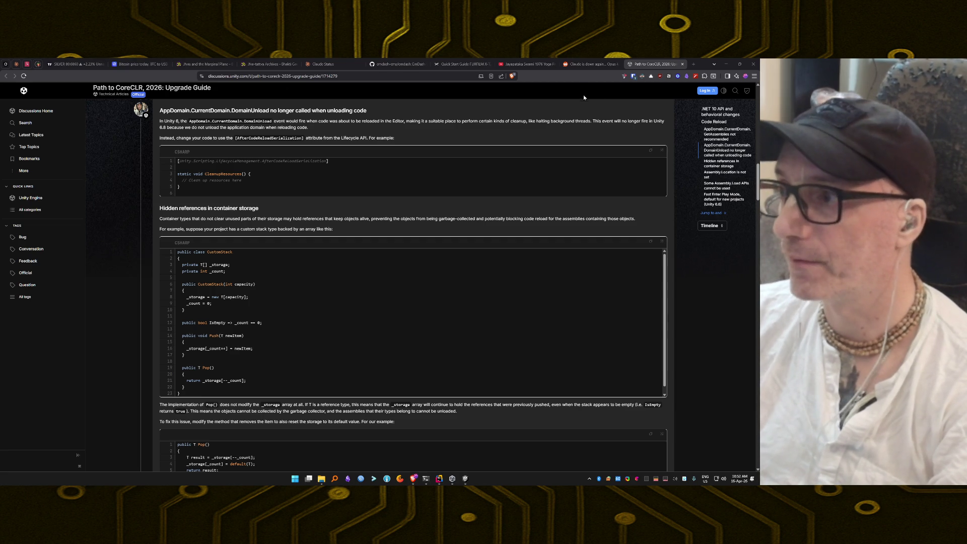
# Search 'google stitch' in a new Brave tab and open the Stitch – Design with AI result.
pyautogui.click(694, 64)
pyautogui.write('google s')
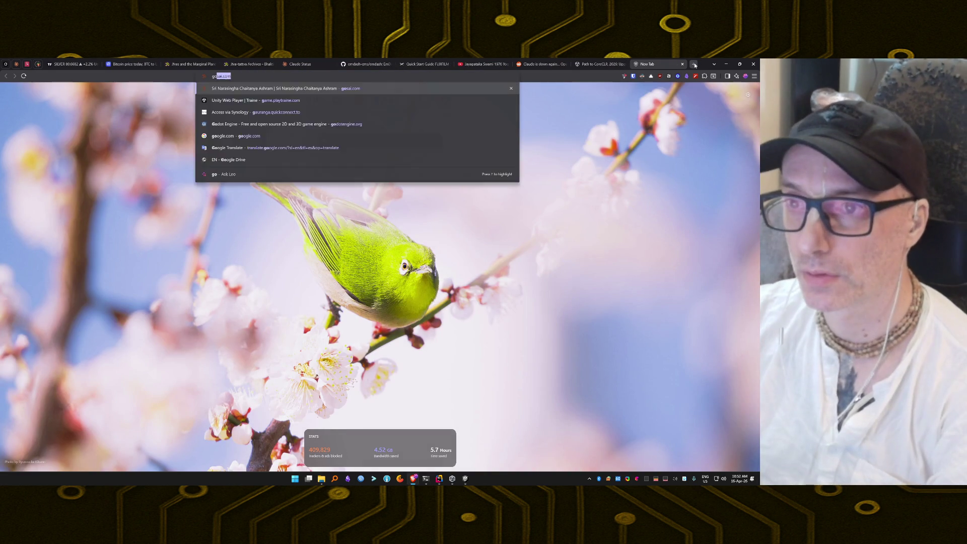
pyautogui.write('titch')
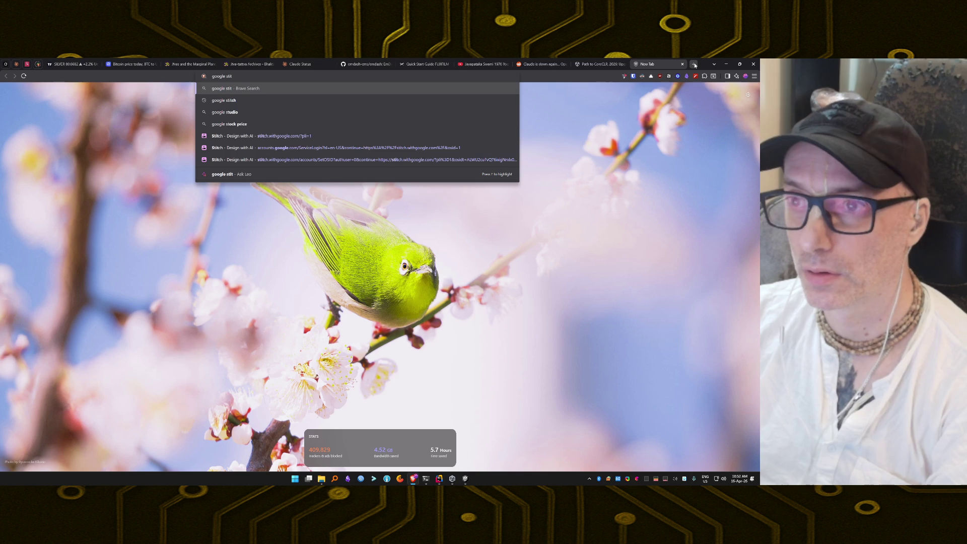
pyautogui.press('Return')
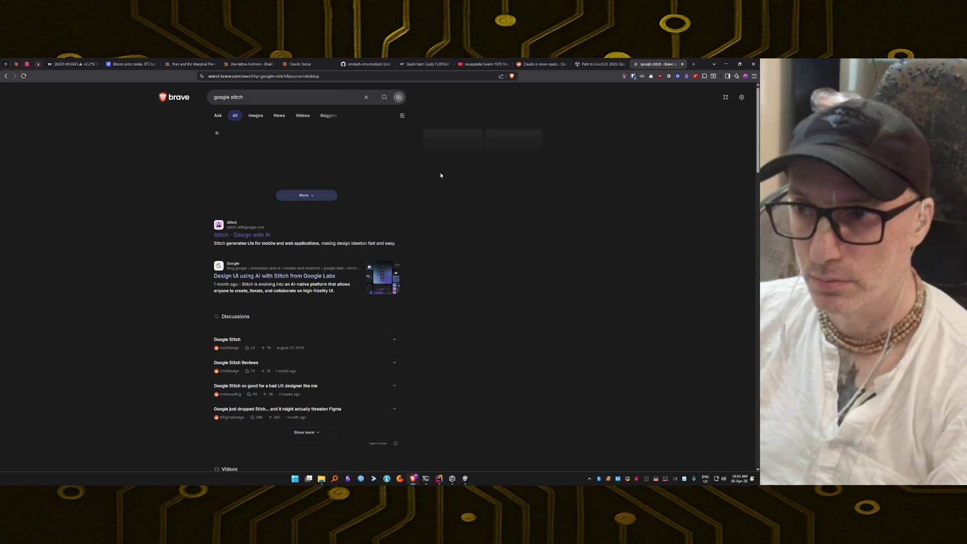
pyautogui.click(256, 237)
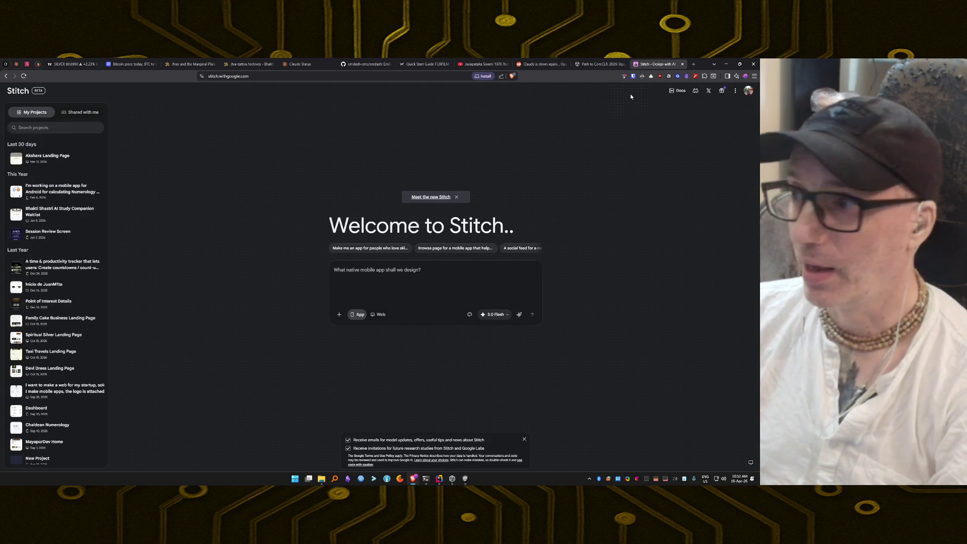
# Close the Stitch and Create Next App browser tabs and return to the Unity IMC editor.
pyautogui.click(683, 64)
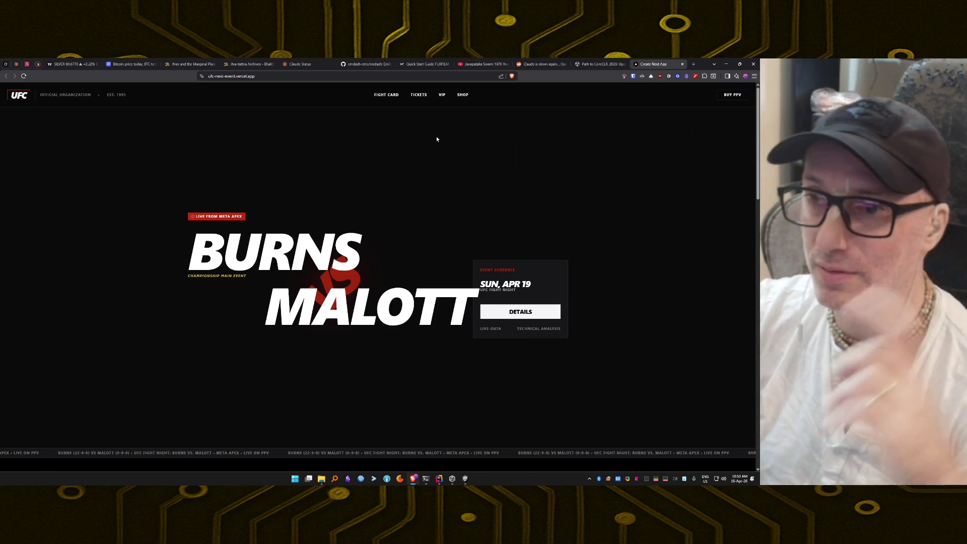
pyautogui.click(682, 65)
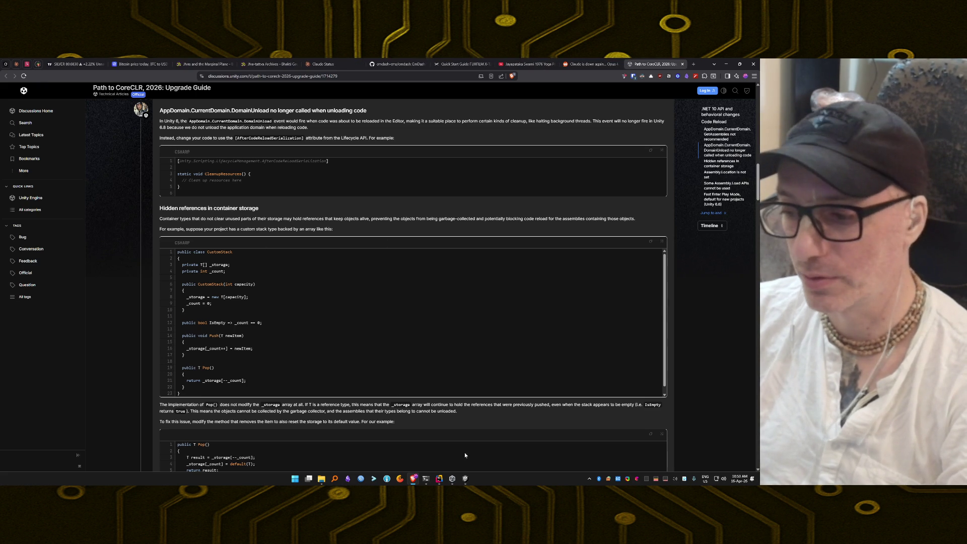
pyautogui.click(465, 478)
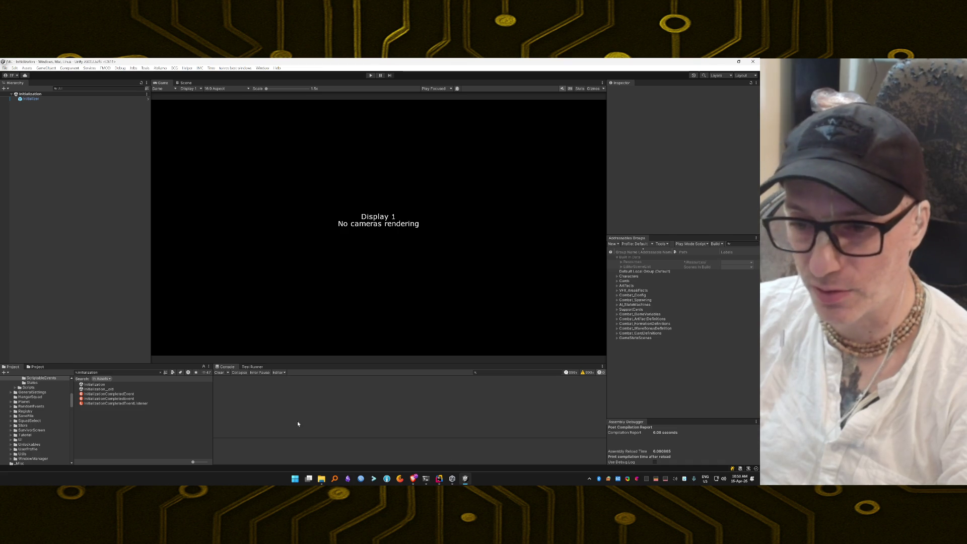
# Read through Claude Code's PROGRESS.md diff logging Phase 2 Track A+B as code complete.
pyautogui.click(426, 479)
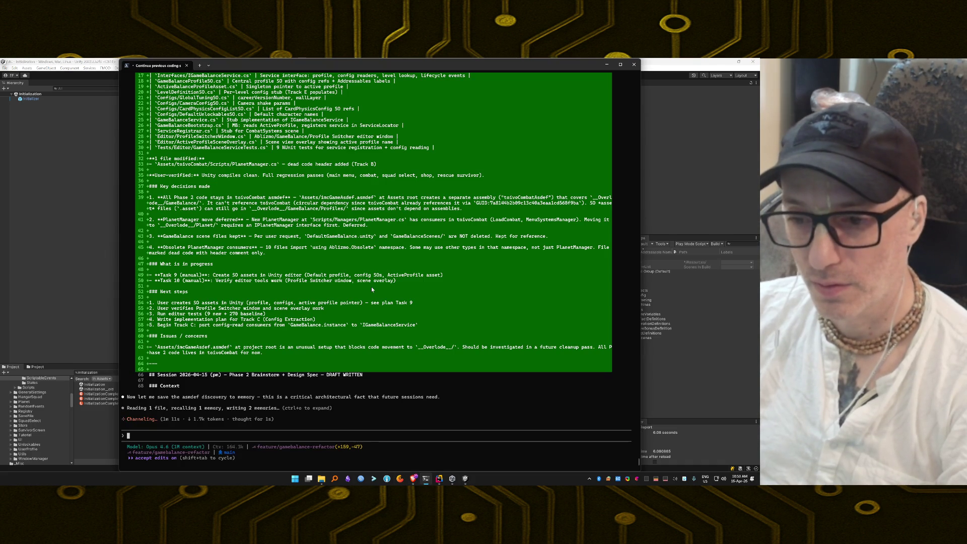
pyautogui.scroll(8, 371, 290)
pyautogui.scroll(4, 372, 290)
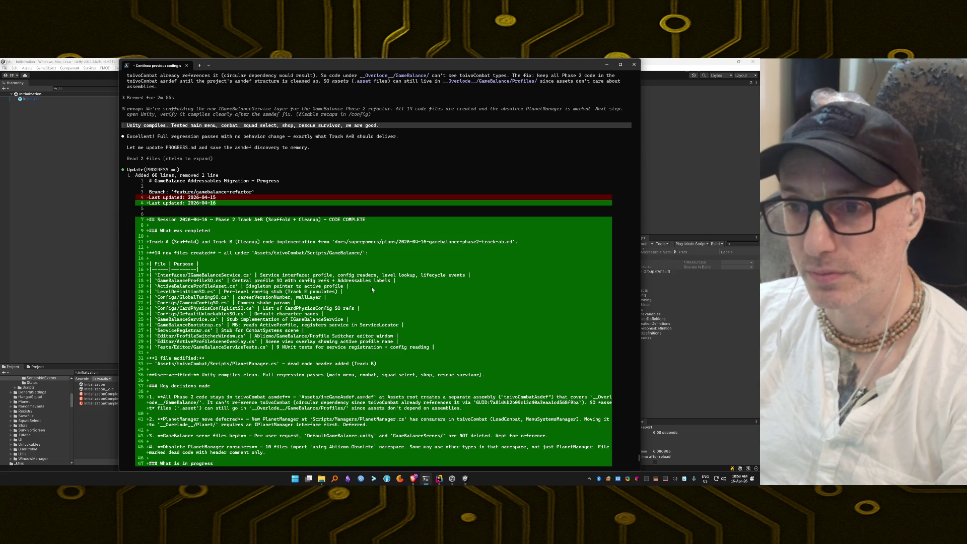
pyautogui.scroll(-12, 372, 289)
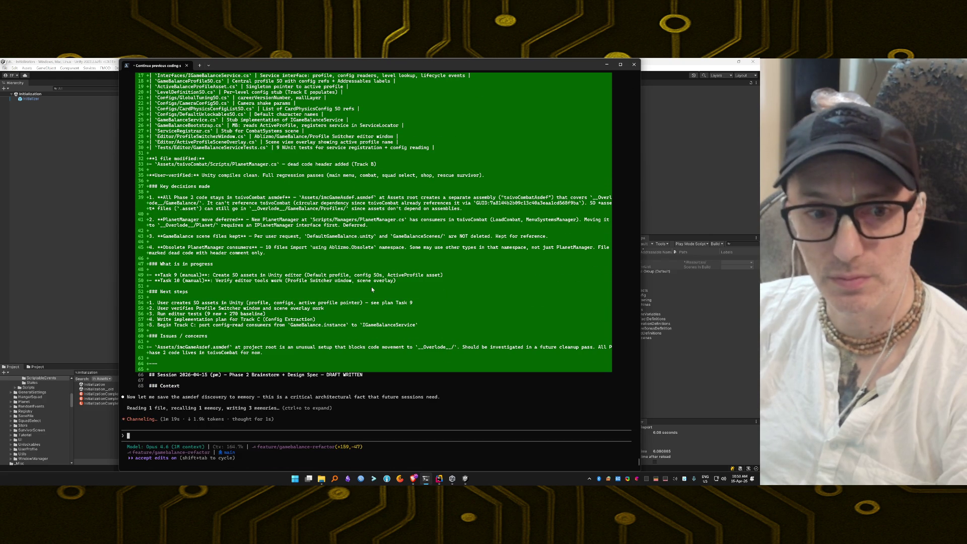
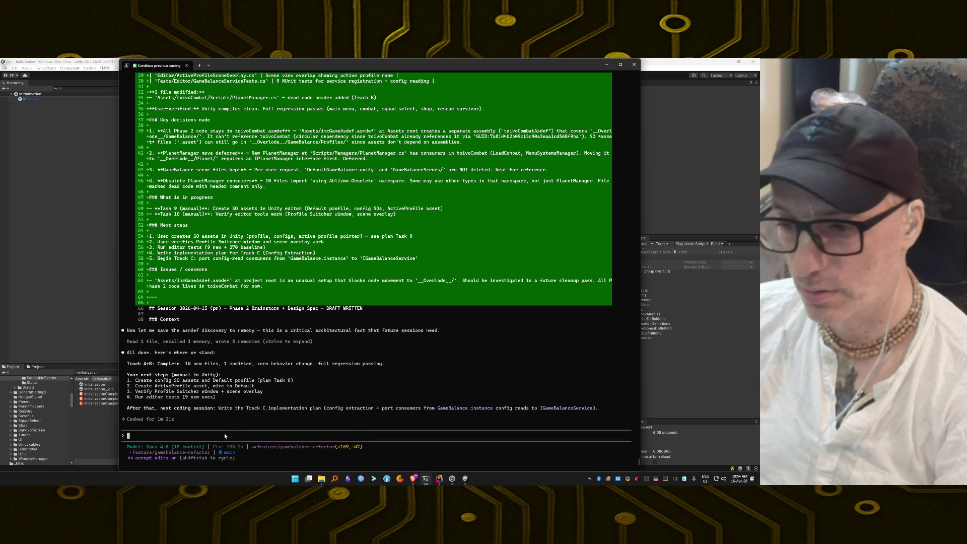
# Reply 'OK' to Claude, then ask 'Do you need something from me now or?'.
pyautogui.write('OK')
pyautogui.press('Return')
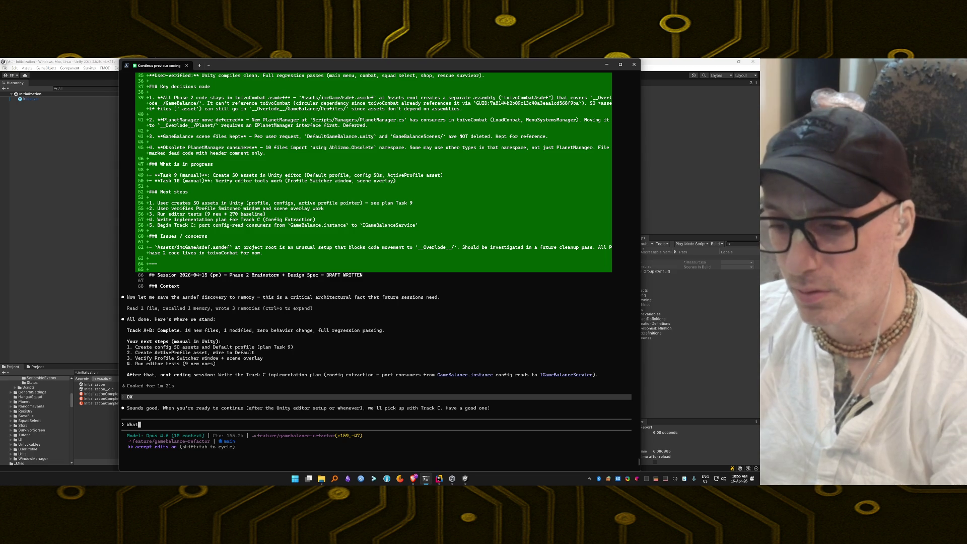
pyautogui.write('Do you n')
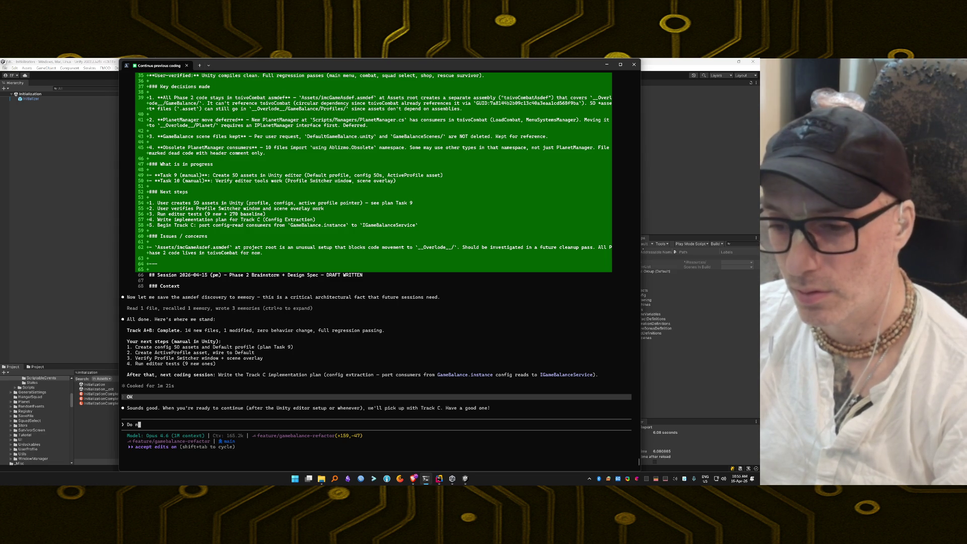
pyautogui.write('eed something ')
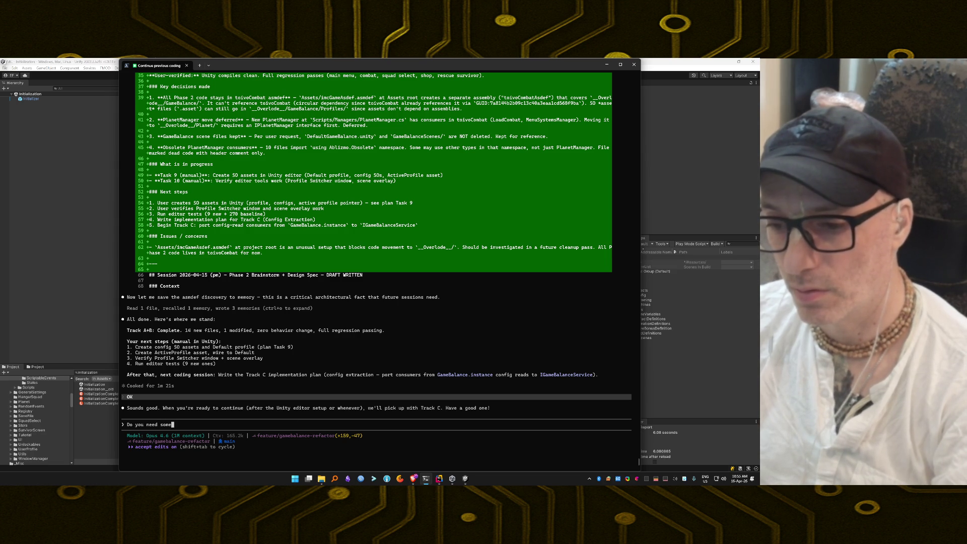
pyautogui.write('from me')
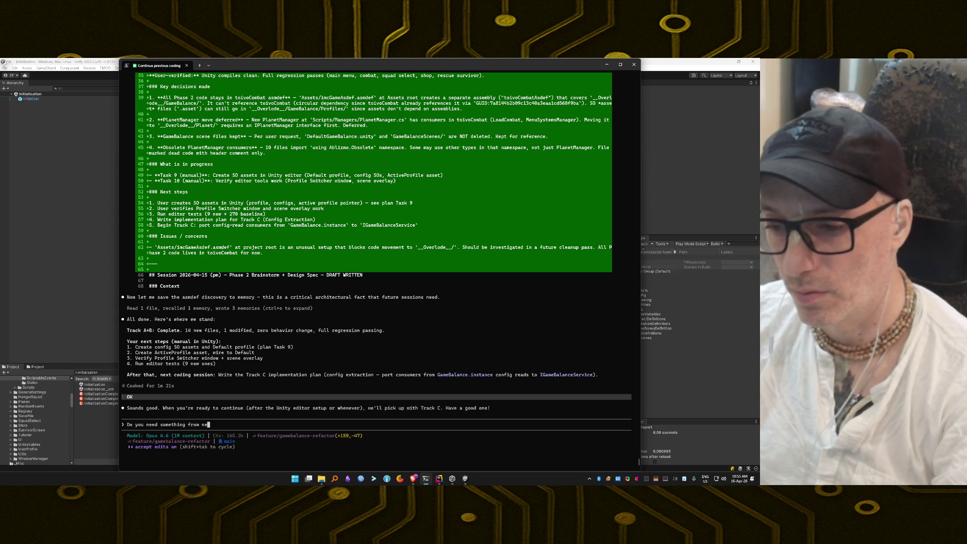
pyautogui.write(' now or?')
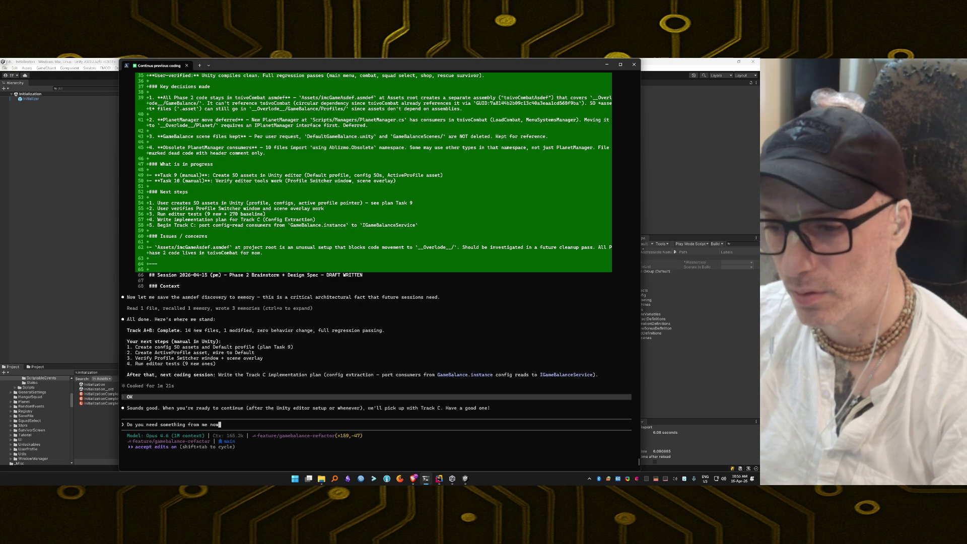
pyautogui.press('Return')
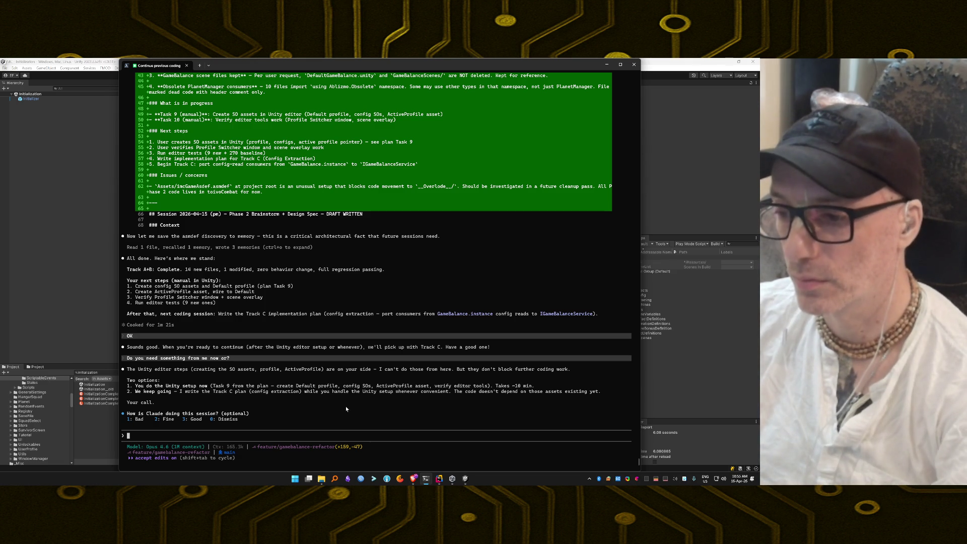
# Finish and send the request for a step-by-step resource-creation guide, dismissing the feedback survey.
pyautogui.click(465, 479)
pyautogui.hotkey('alt', 'Tab')
pyautogui.write('to create ')
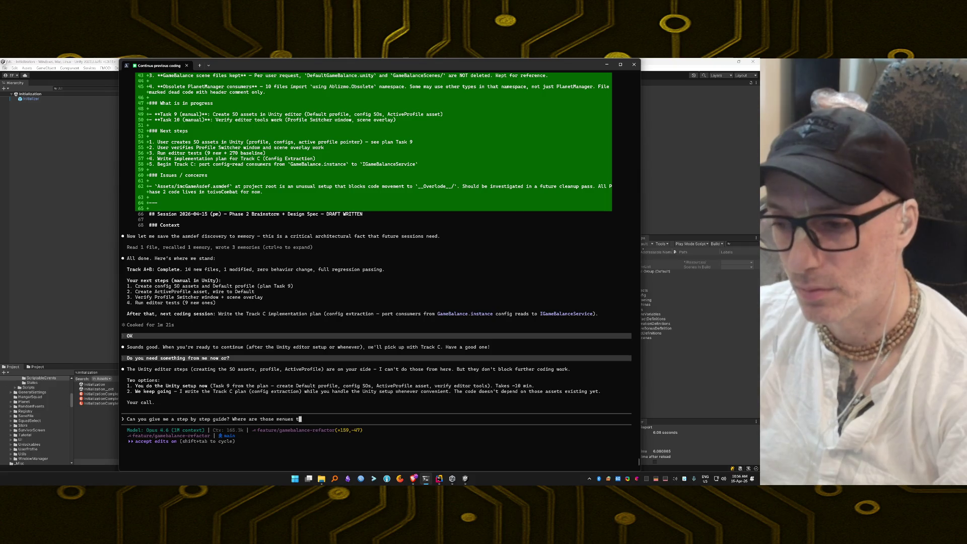
pyautogui.write('those resource')
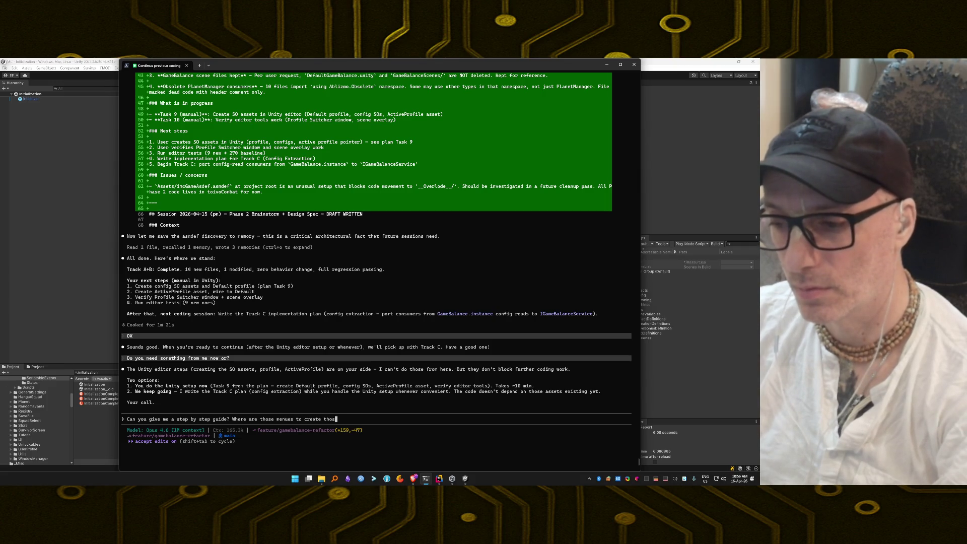
pyautogui.write('s etc.')
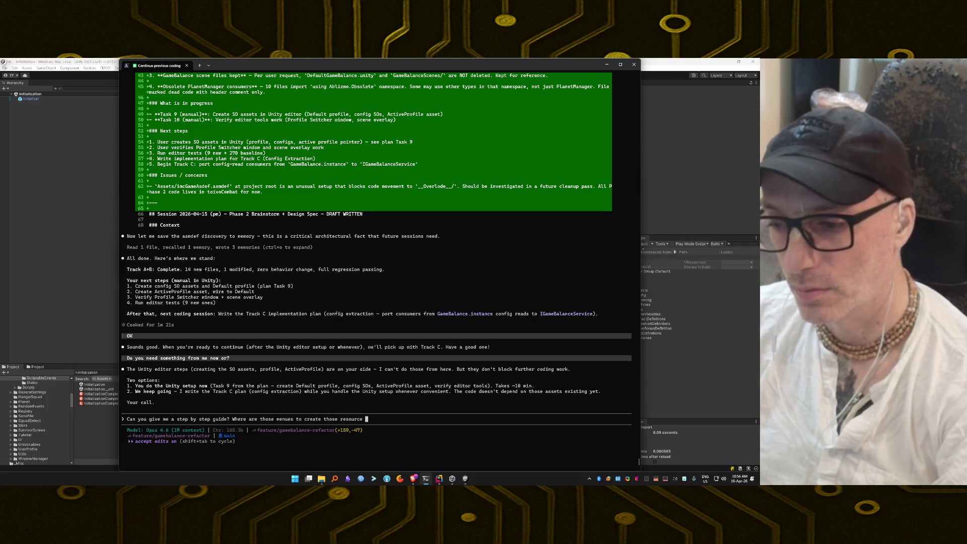
pyautogui.press('Return')
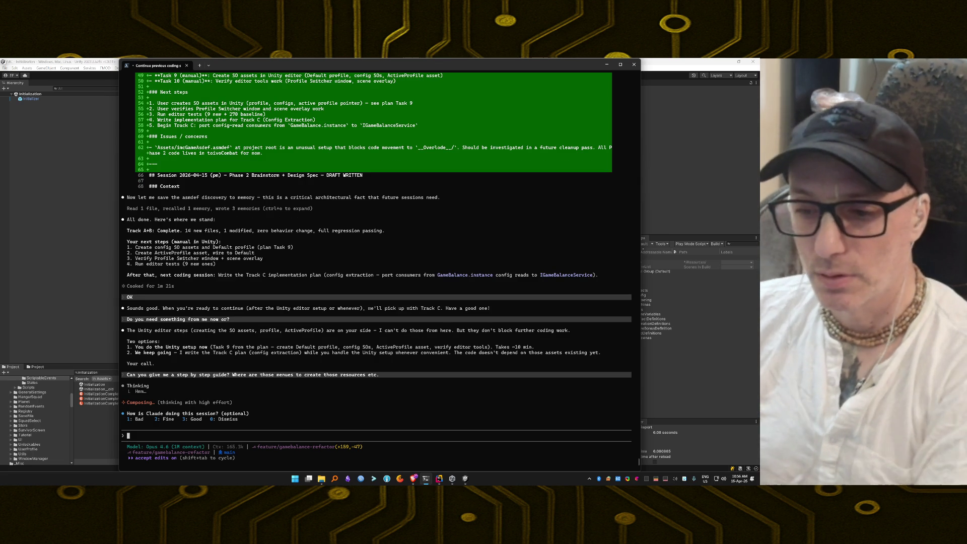
pyautogui.press('0')
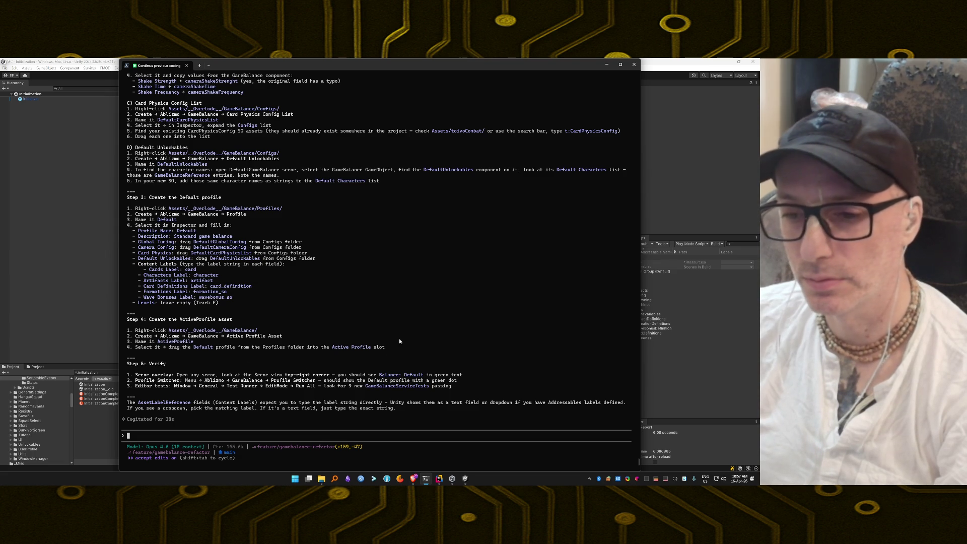
pyautogui.scroll(14, 430, 314)
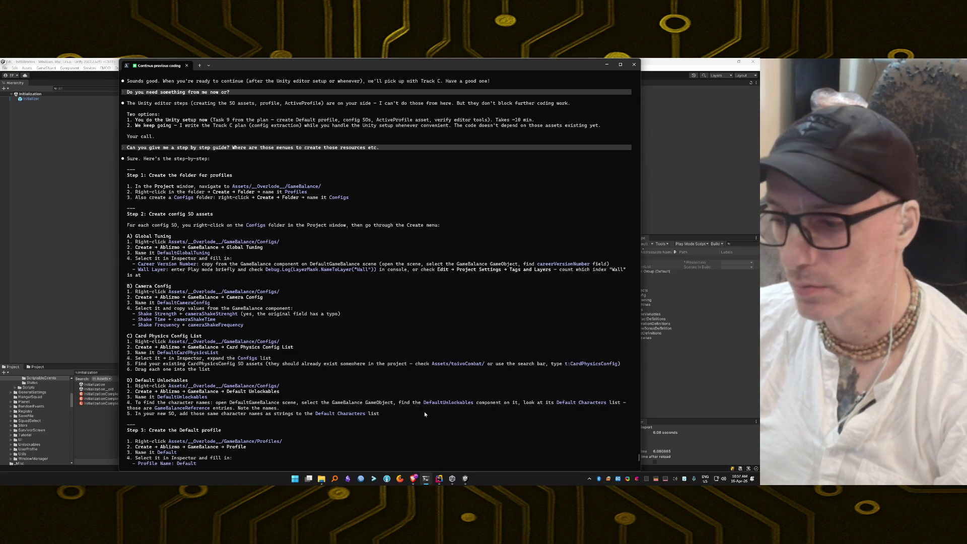
# Expand Assets > _Overlode_ in the Project window and select the GameBalance folder, checking the guide.
pyautogui.click(464, 480)
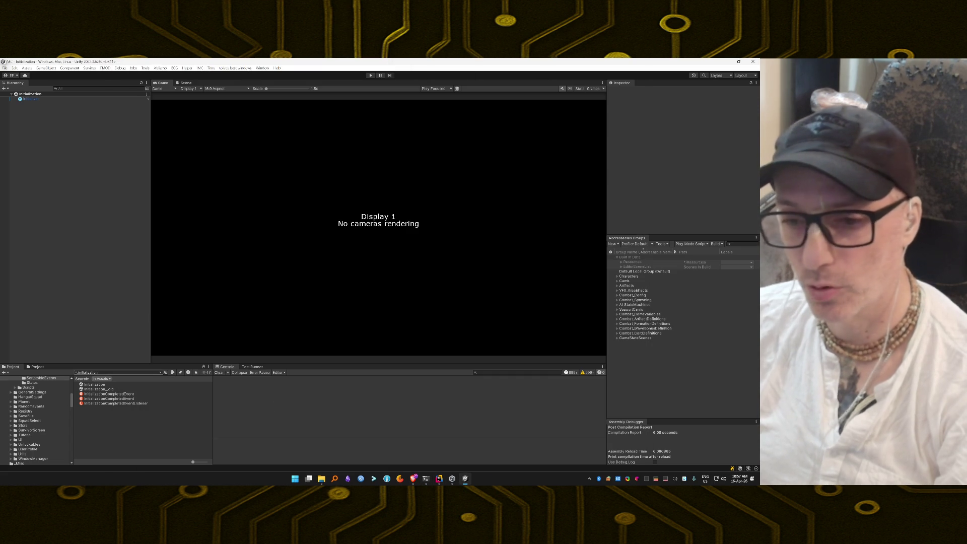
pyautogui.scroll(10, 34, 393)
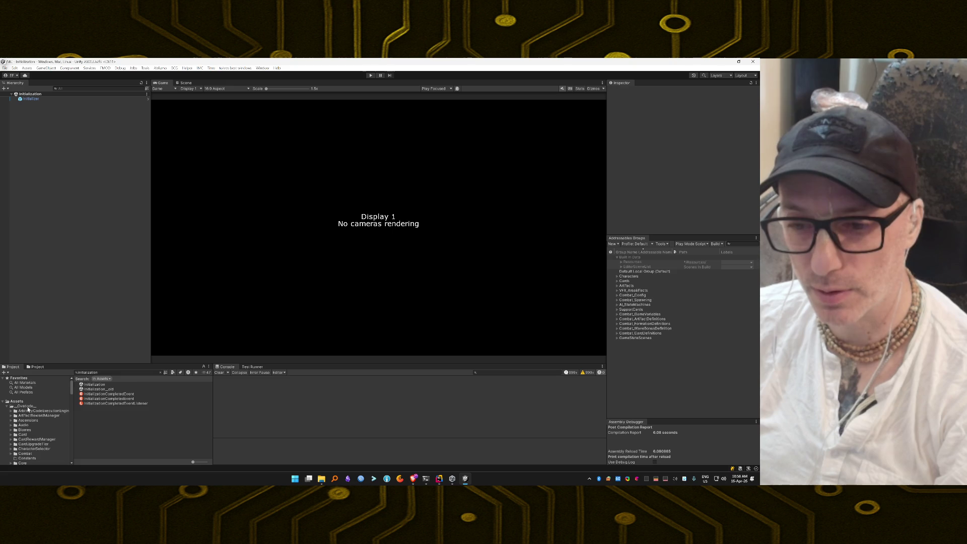
pyautogui.click(28, 406)
pyautogui.rightClick(28, 409)
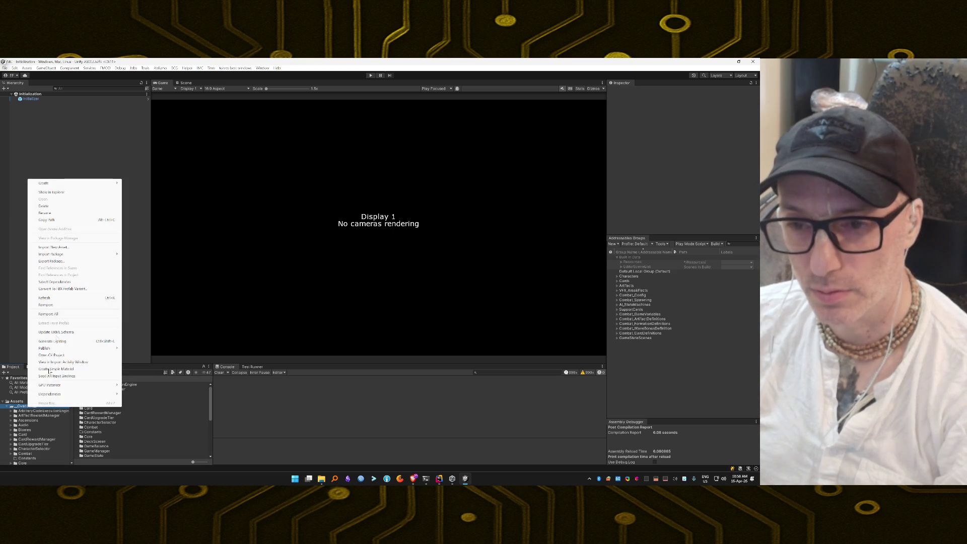
pyautogui.moveTo(84, 188)
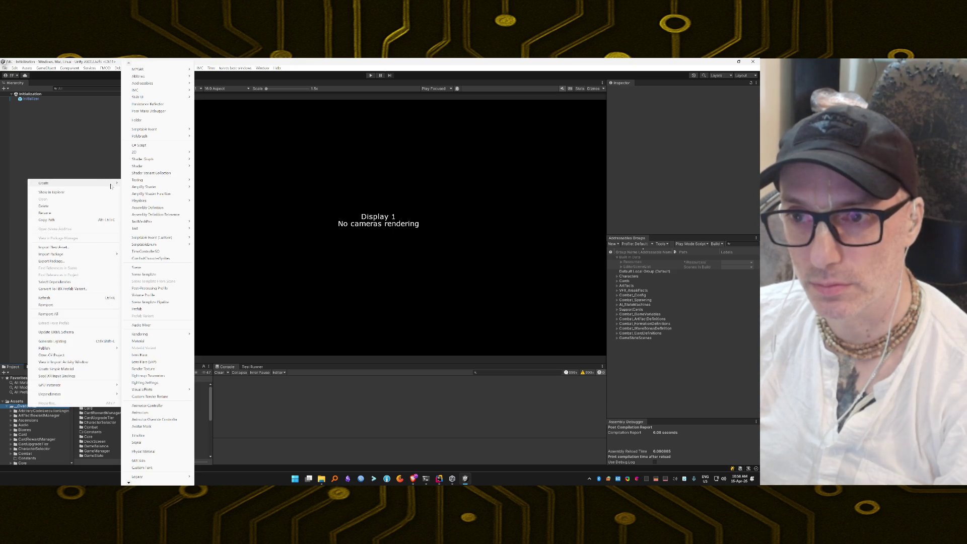
pyautogui.hotkey('alt', 'Tab')
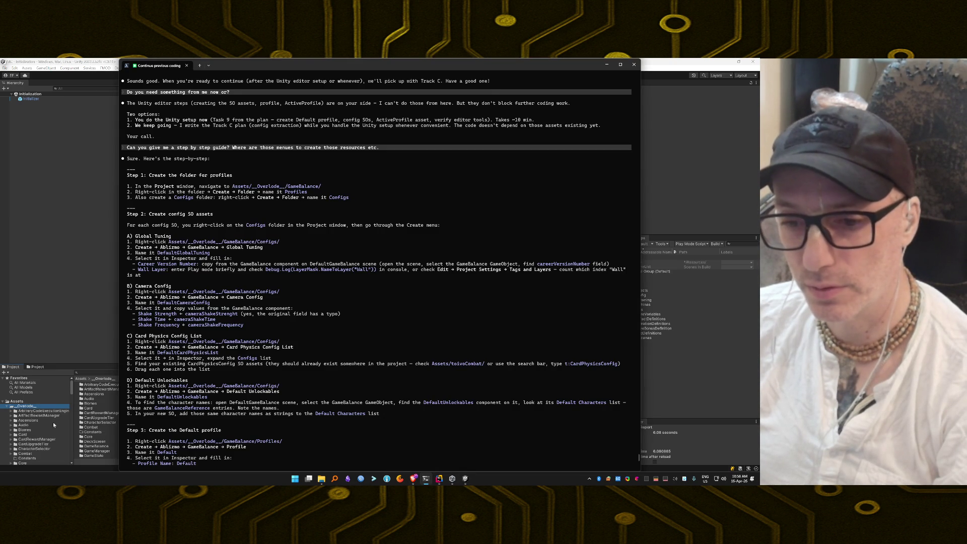
pyautogui.click(40, 431)
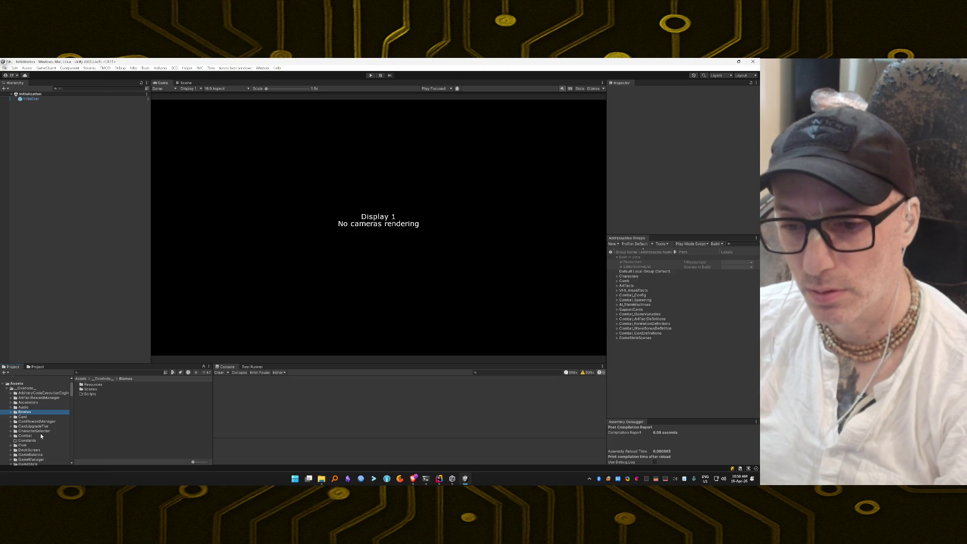
pyautogui.scroll(-1, 40, 438)
pyautogui.click(35, 437)
pyautogui.hotkey('alt', 'Tab')
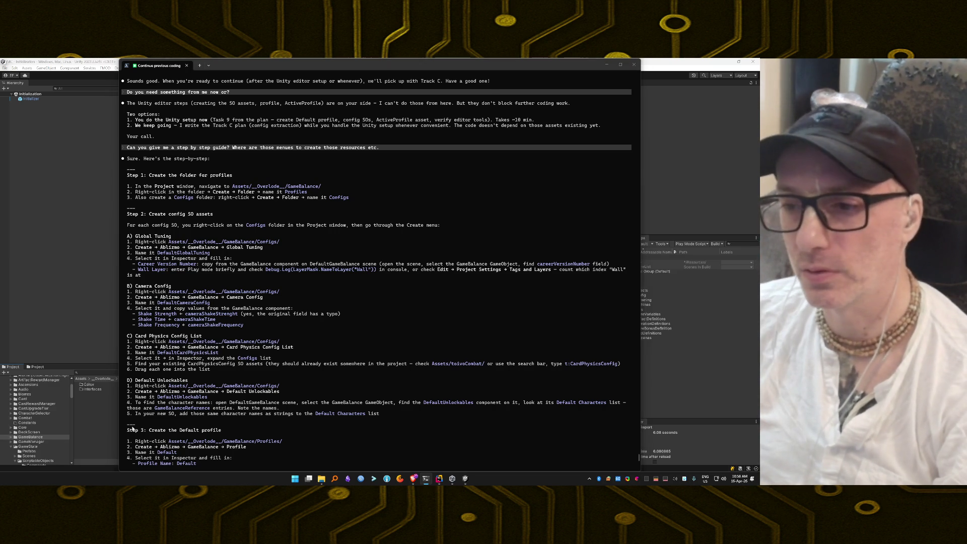
# Create two new folders named 'Configs' and 'Profiles' under GameBalance.
pyautogui.hotkey('alt', 'Tab')
pyautogui.rightClick(135, 417)
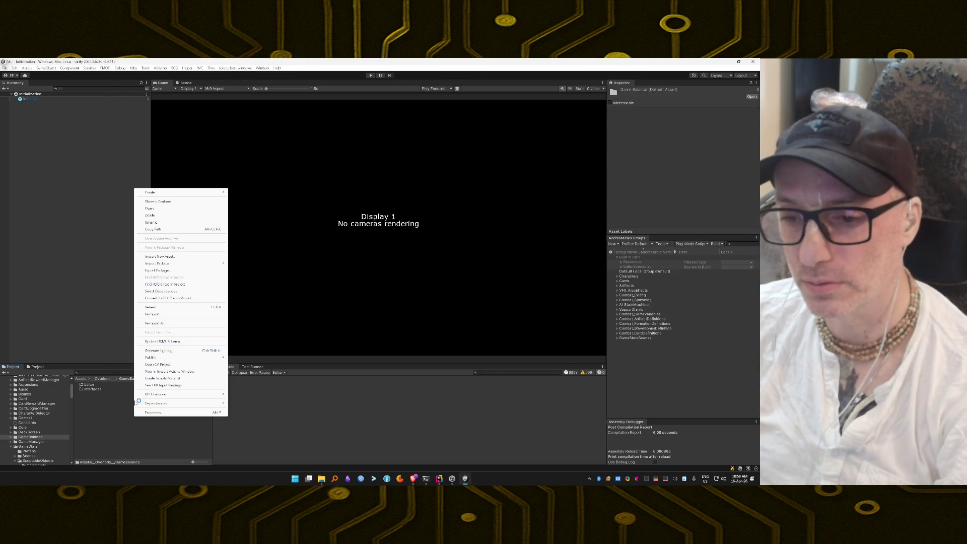
pyautogui.moveTo(197, 194)
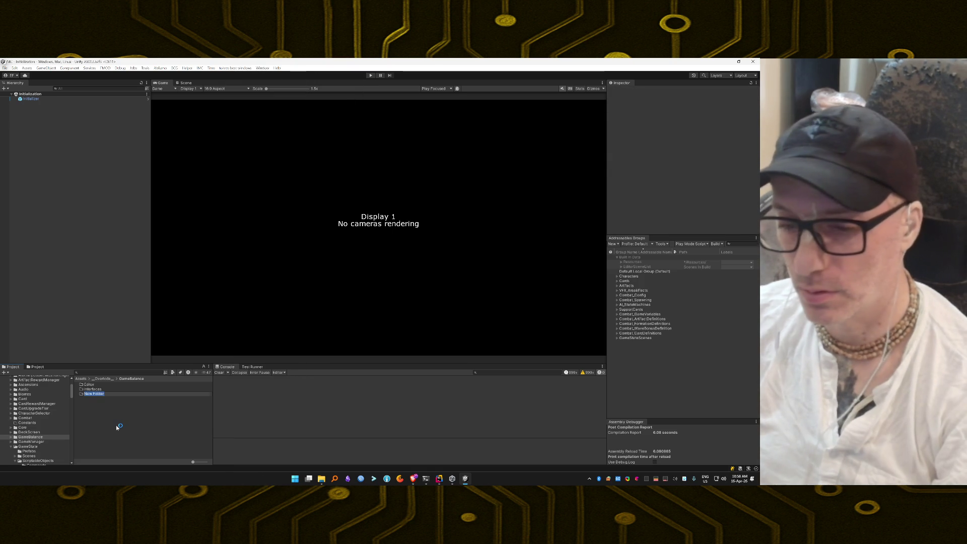
pyautogui.write('Configs')
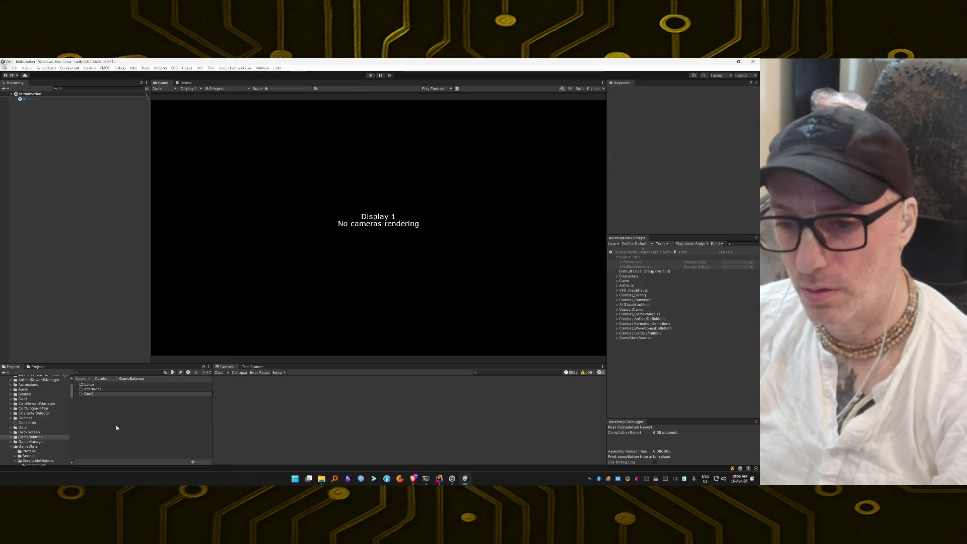
pyautogui.press('Return')
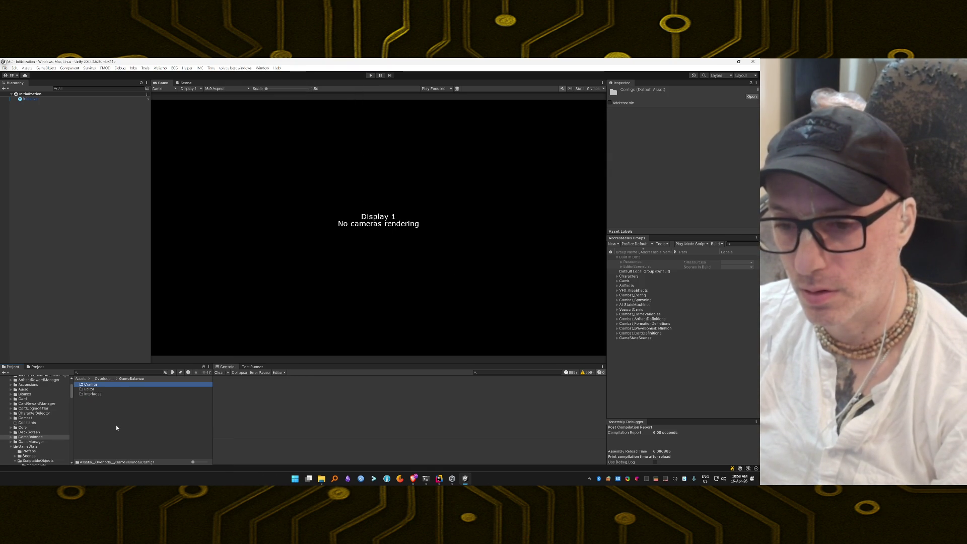
pyautogui.hotkey('ctrl', 'shift', 'n')
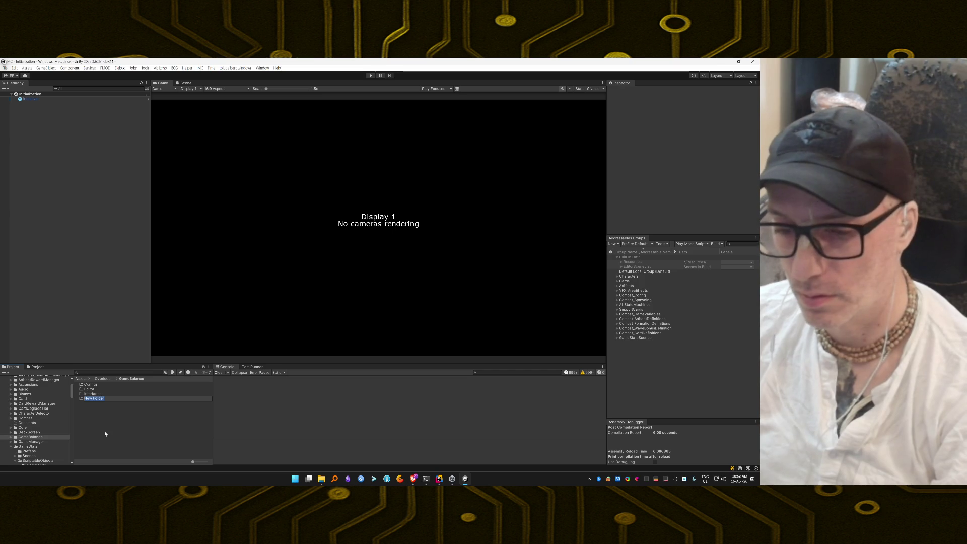
pyautogui.write('Profiles')
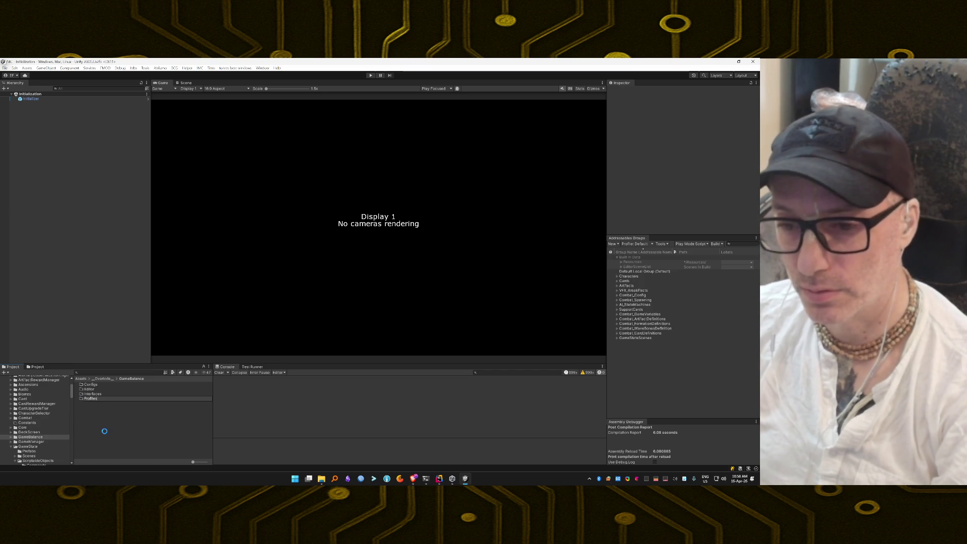
pyautogui.press('Return')
pyautogui.hotkey('alt', 'Tab')
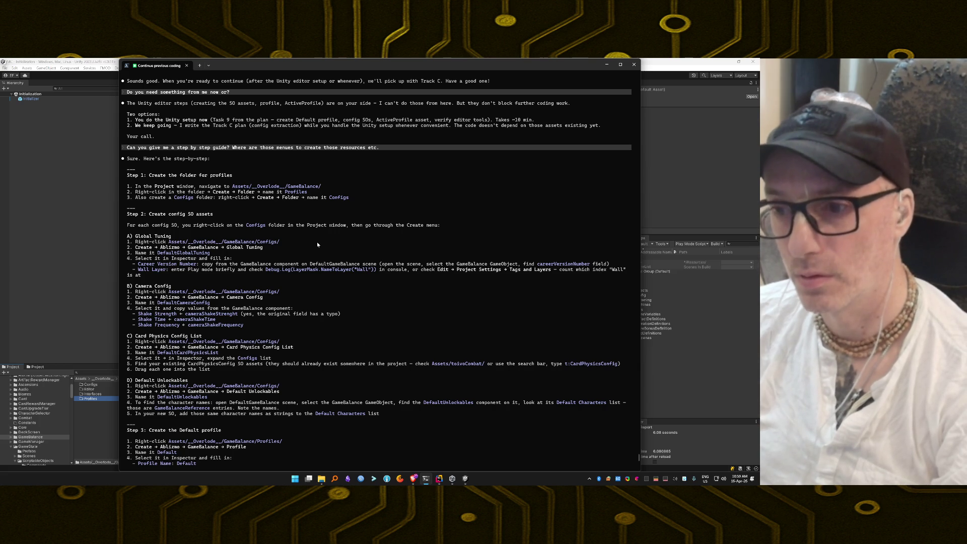
pyautogui.hotkey('alt', 'Tab')
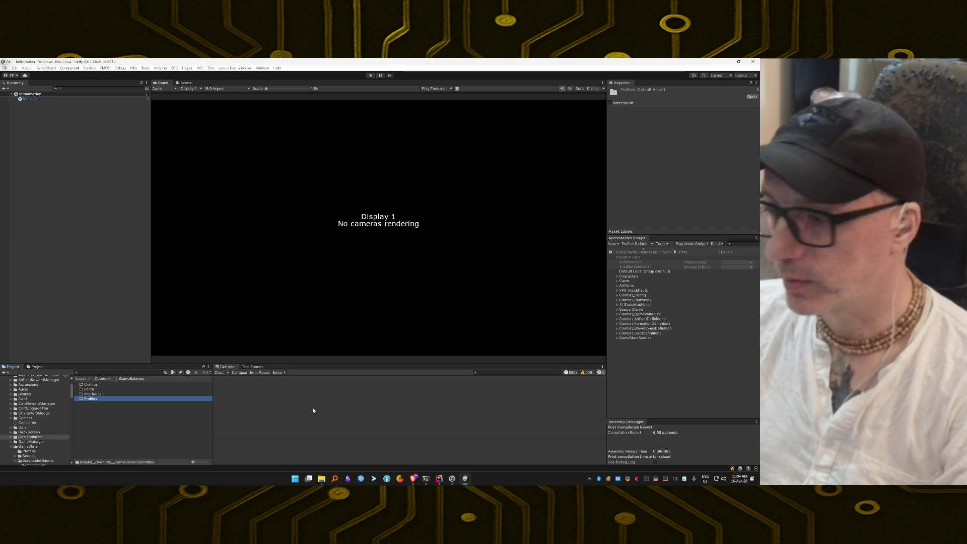
# Clear the Console messages and return to the Claude Code guide.
pyautogui.click(220, 372)
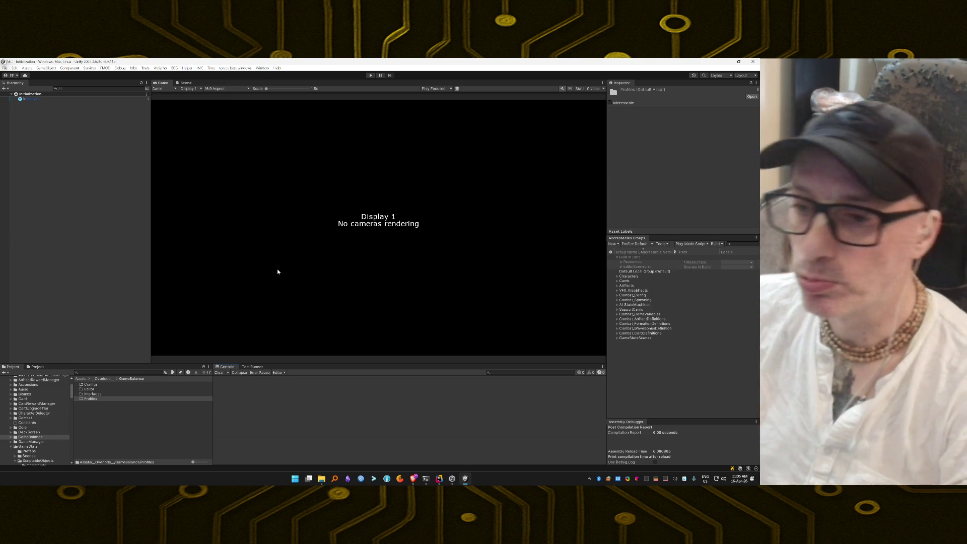
pyautogui.hotkey('alt', 'Tab')
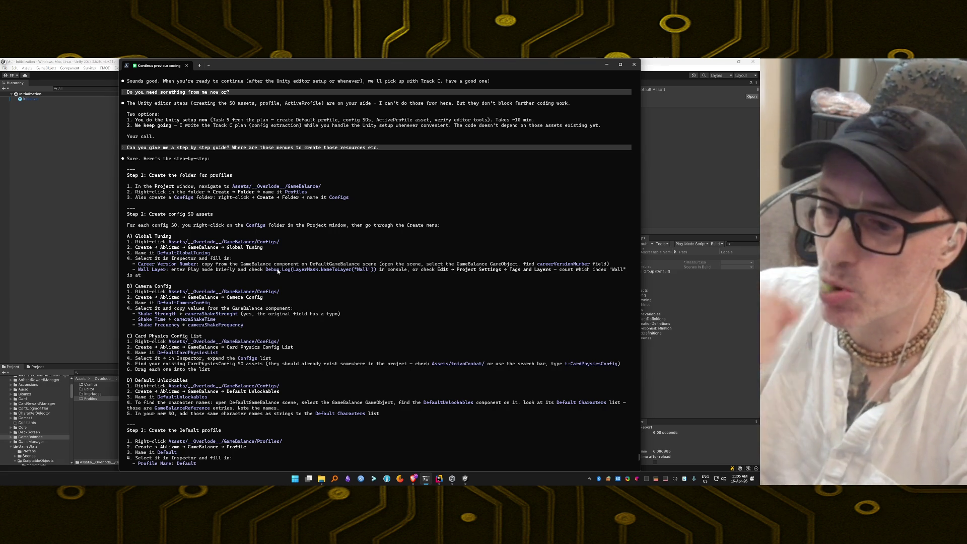
# Ask Claude whether everything must be made by hand and to build it from DefaultGameBalance and other MBs.
pyautogui.scroll(-15, 464, 315)
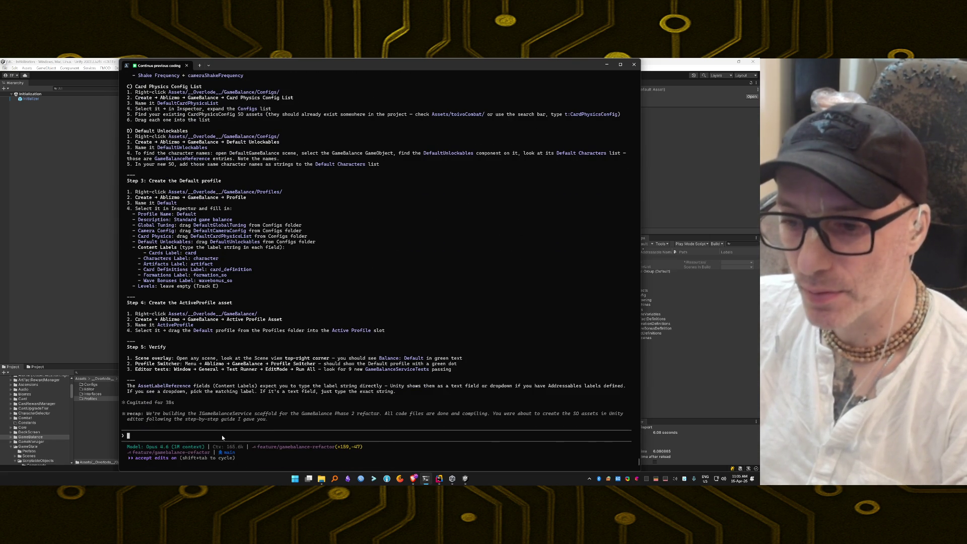
pyautogui.write('My question is, ')
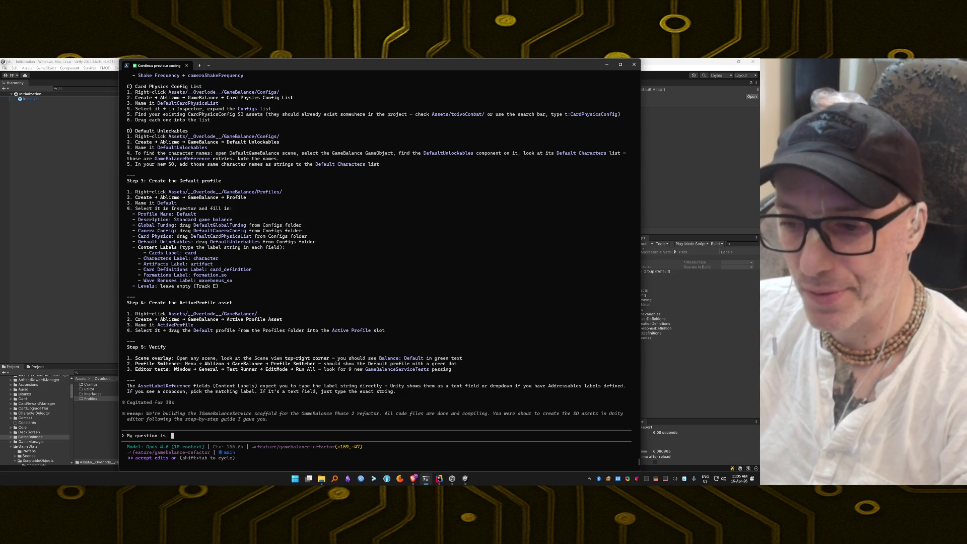
pyautogui.write('do I have to cre')
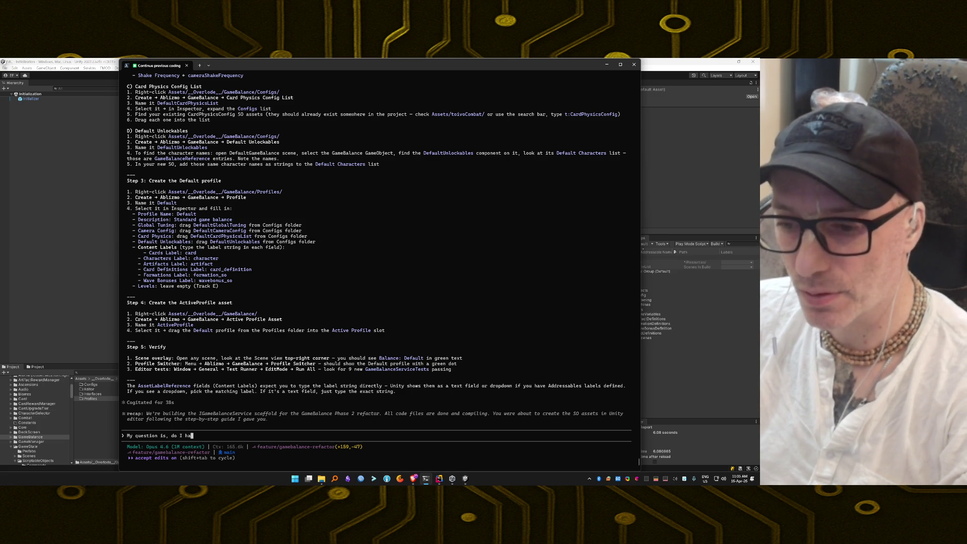
pyautogui.write('ate all this ')
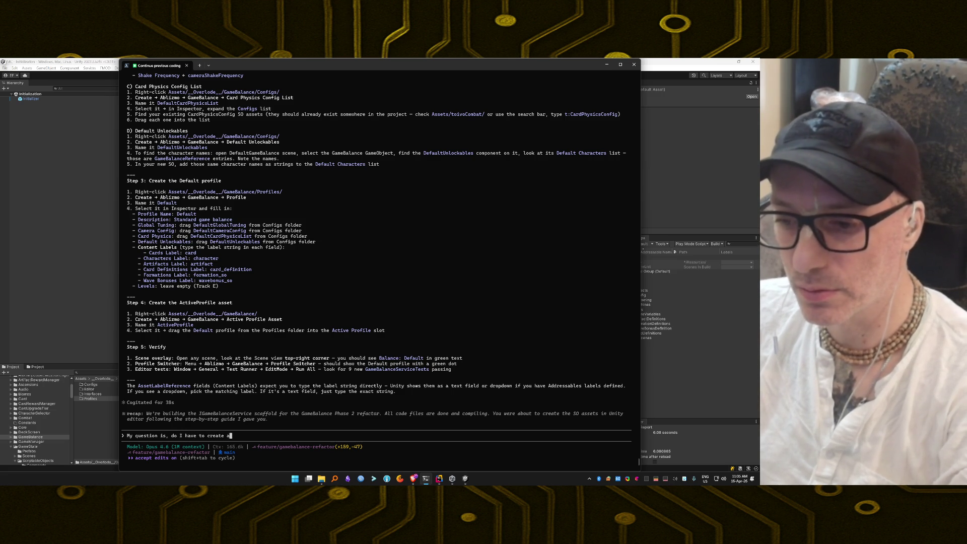
pyautogui.write('by hand? ')
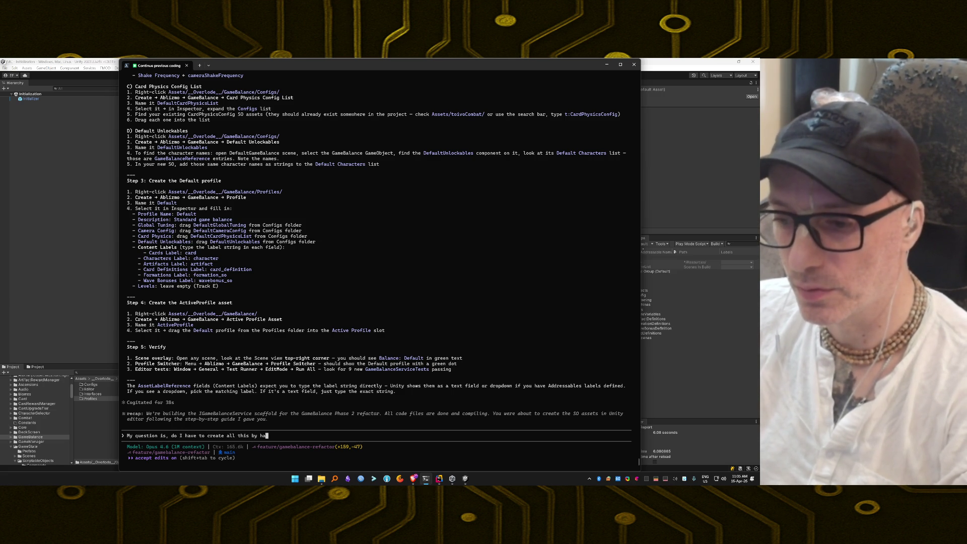
pyautogui.write('How I input')
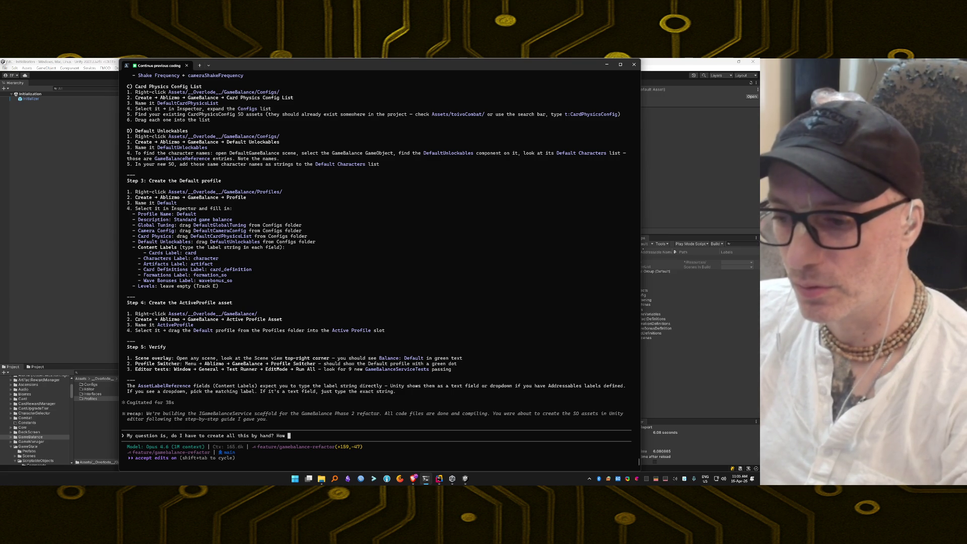
pyautogui.write(' the data we ')
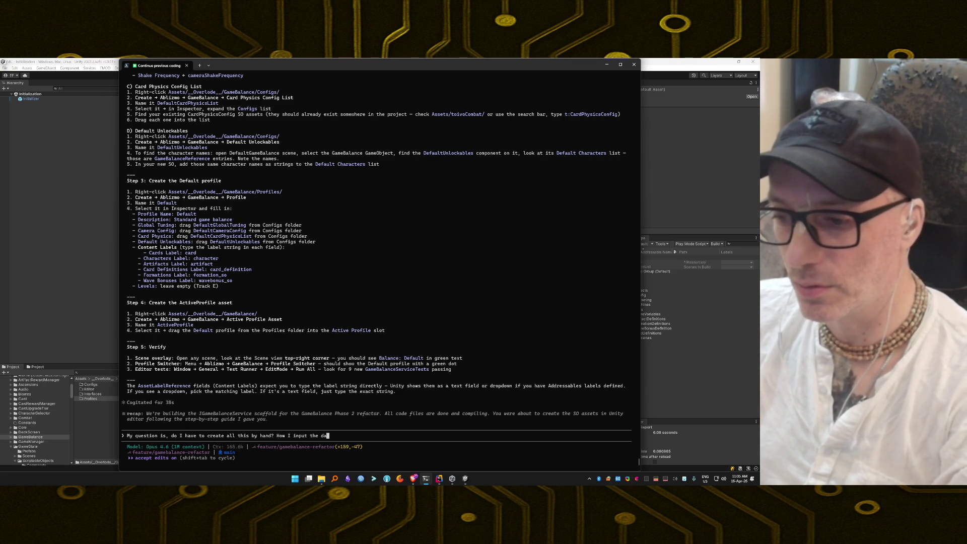
pyautogui.write('were using in t')
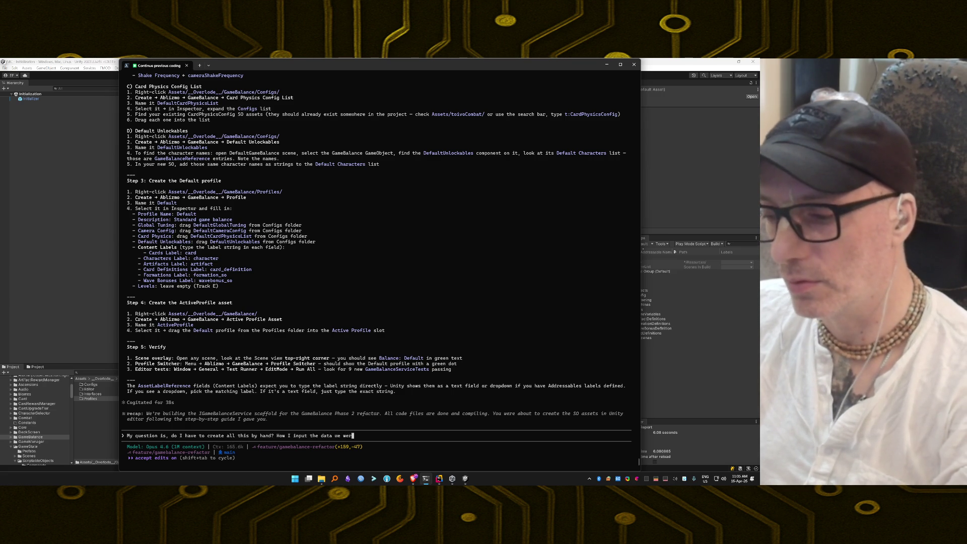
pyautogui.write('he Default')
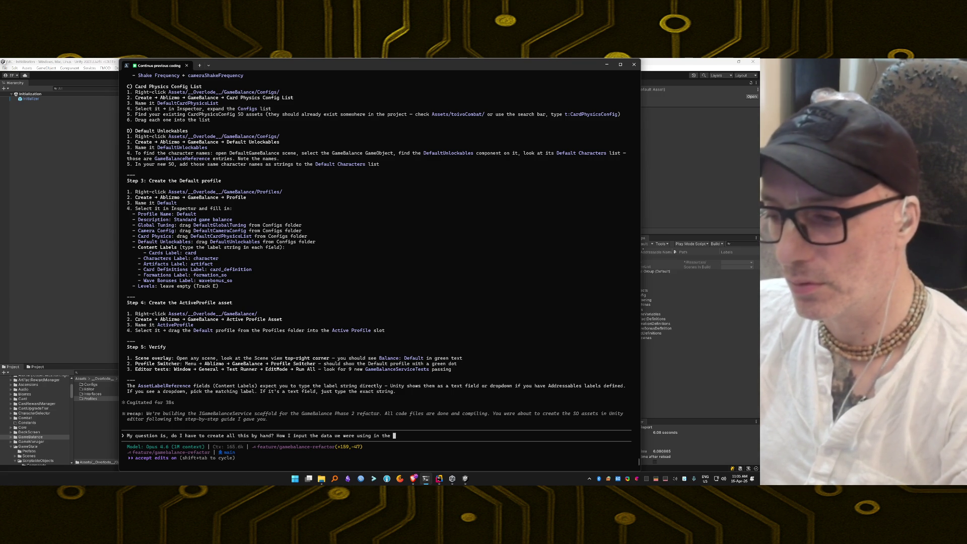
pyautogui.press('BackSpace')
pyautogui.write('GameBal;anc')
pyautogui.press('BackSpace')
pyautogui.press('BackSpace')
pyautogui.press('BackSpace')
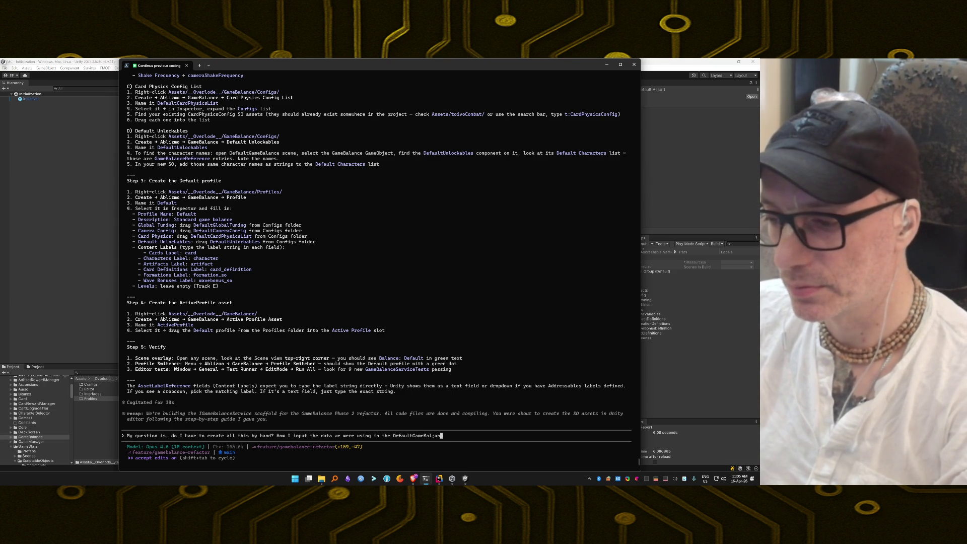
pyautogui.write('ance and other o')
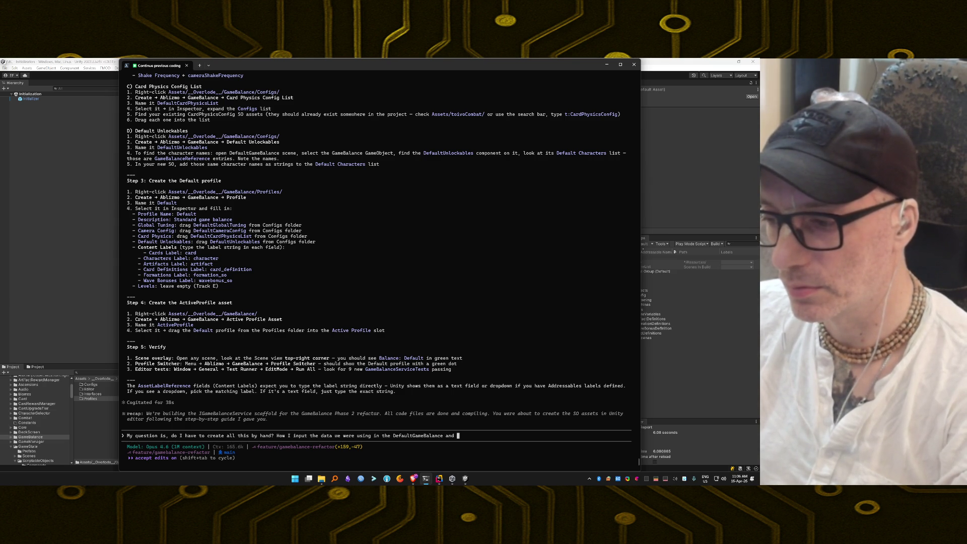
pyautogui.press('BackSpace')
pyautogui.write("MB? Can't you do this for me?")
pyautogui.press('Return')
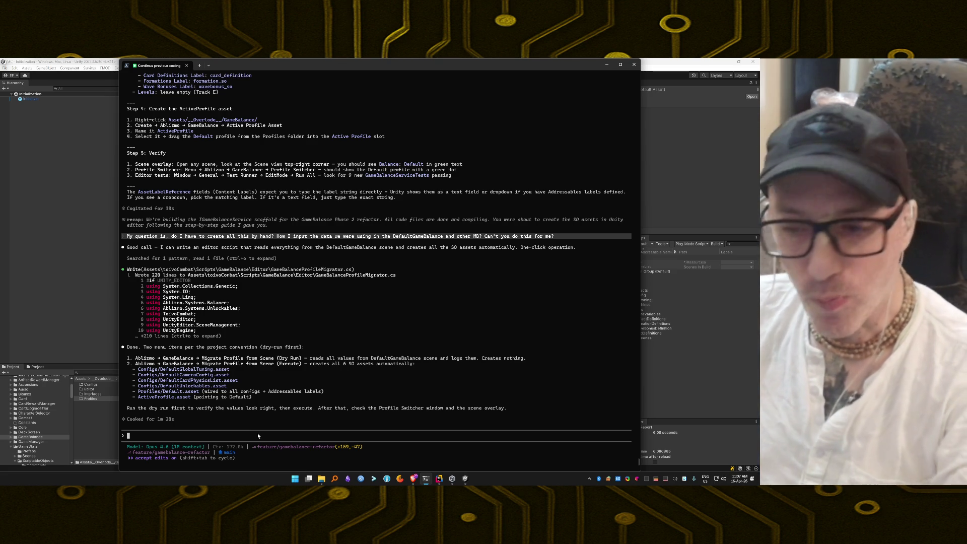
# Search the Project for DefaultGameBalance and open that scene with Open Scene Additive.
pyautogui.click(465, 478)
pyautogui.click(114, 376)
pyautogui.write('Default')
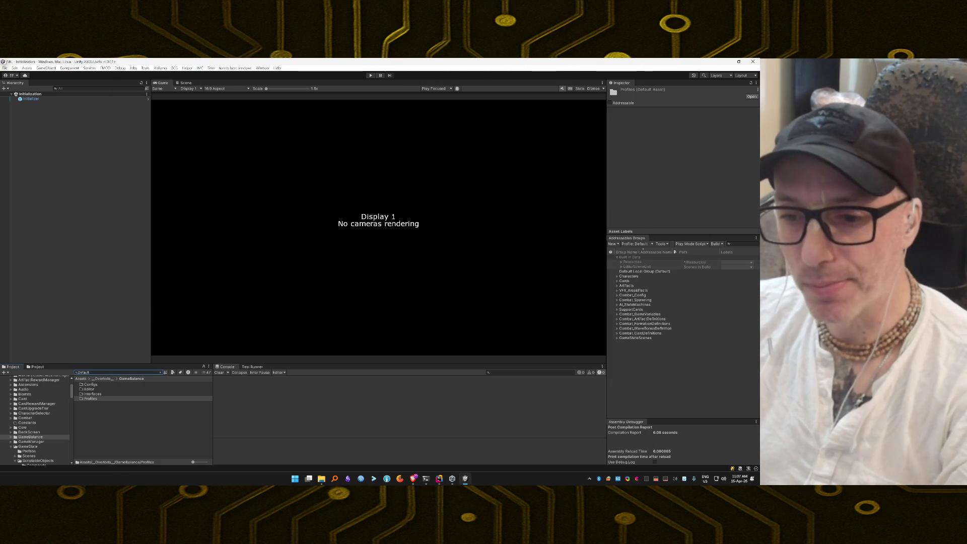
pyautogui.write('GameBalance')
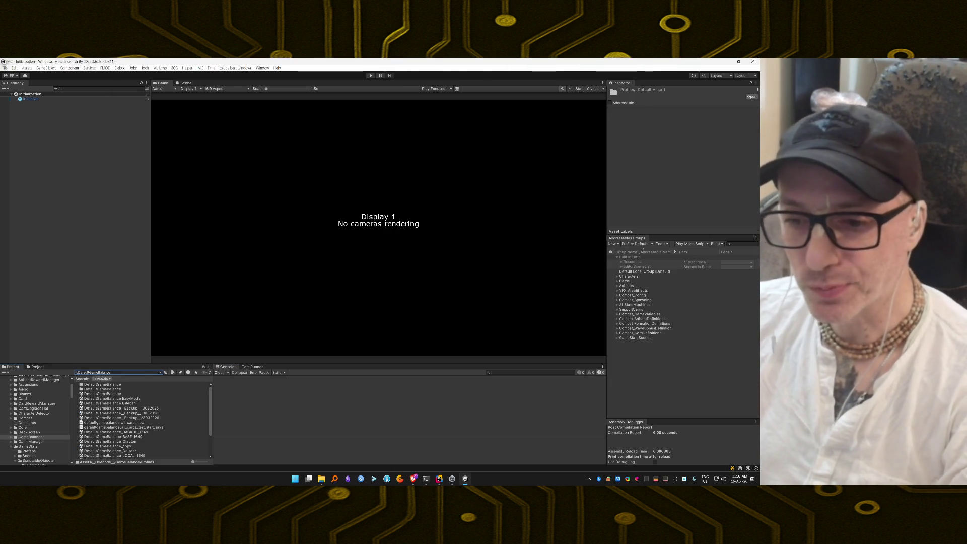
pyautogui.click(101, 395)
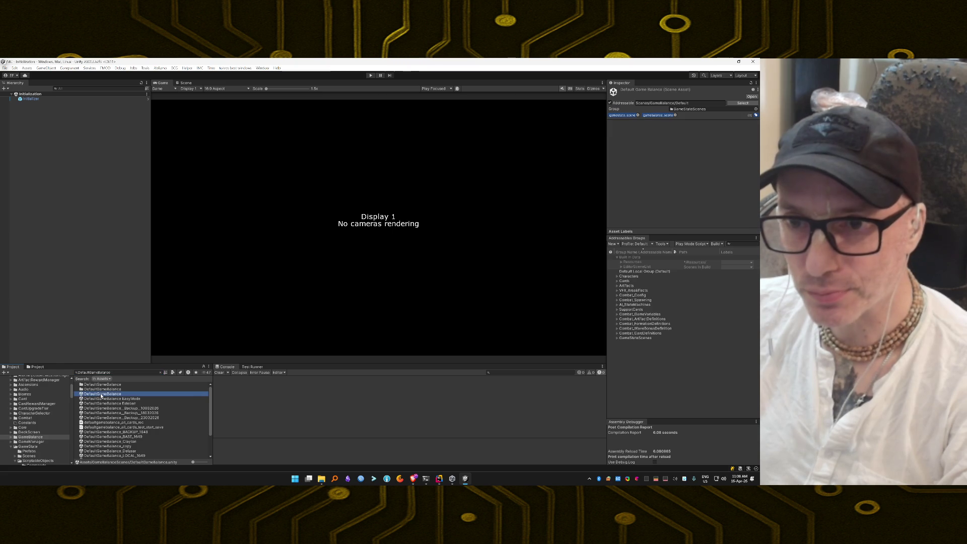
pyautogui.rightClick(101, 396)
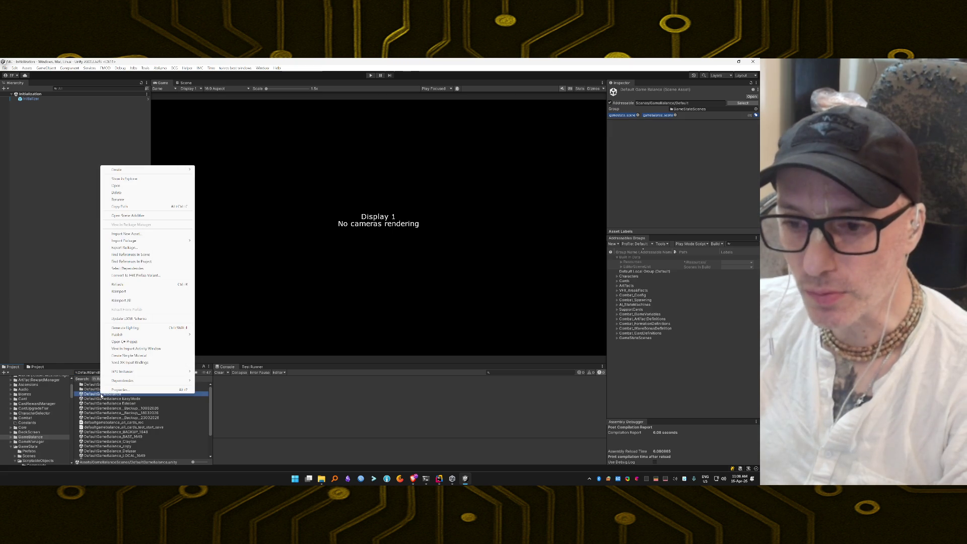
pyautogui.click(146, 215)
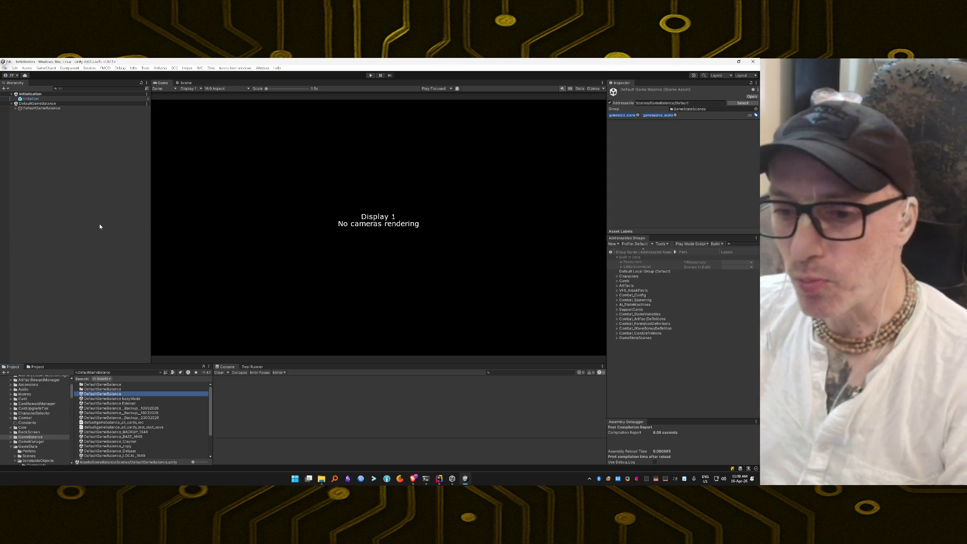
pyautogui.hotkey('alt', 'Tab')
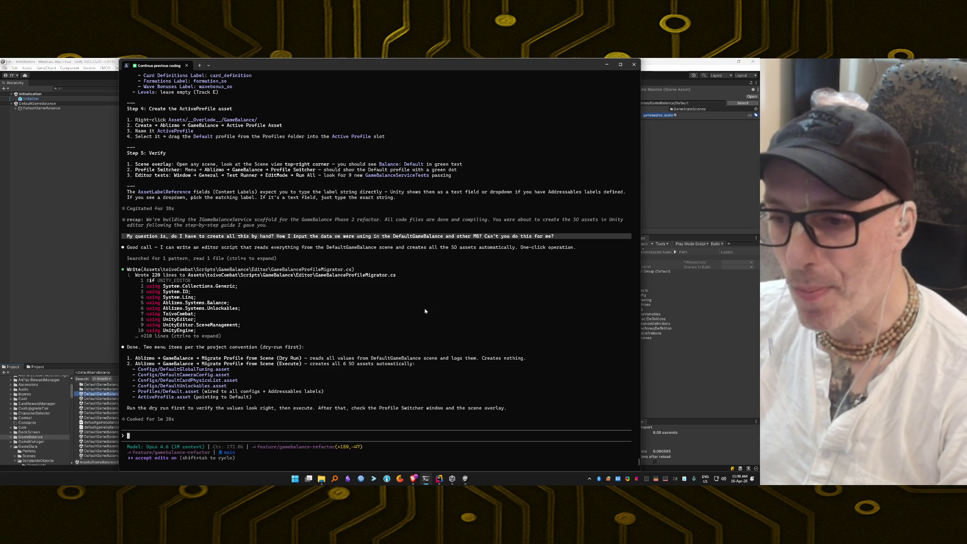
# Select DefaultGameBalance in the Hierarchy and browse the menus for GameBalance migration commands without running any.
pyautogui.hotkey('alt', 'Tab')
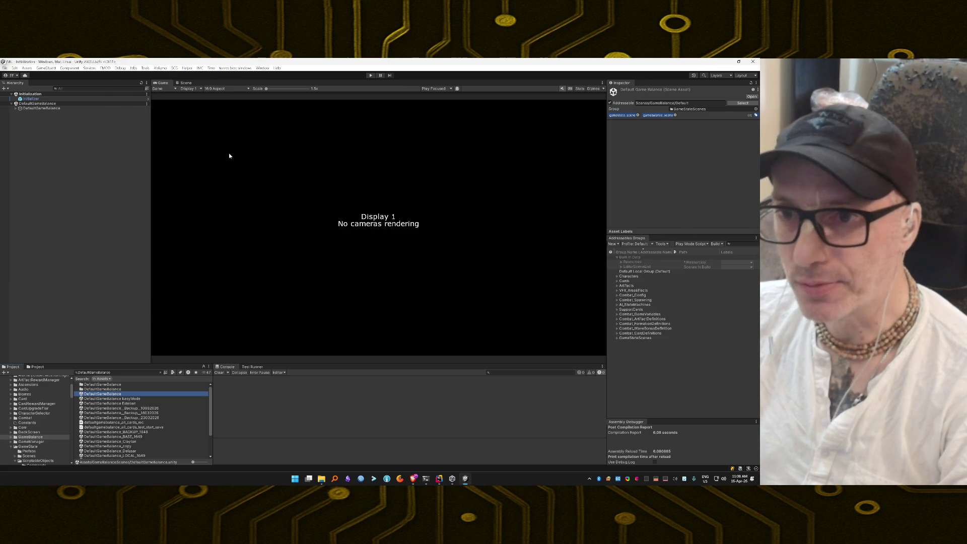
pyautogui.click(76, 104)
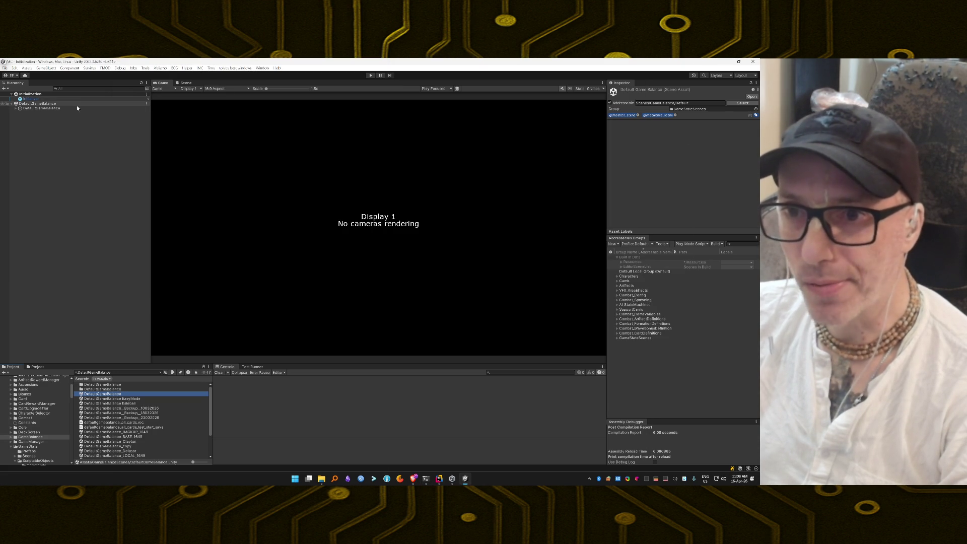
pyautogui.click(120, 68)
pyautogui.moveTo(175, 79)
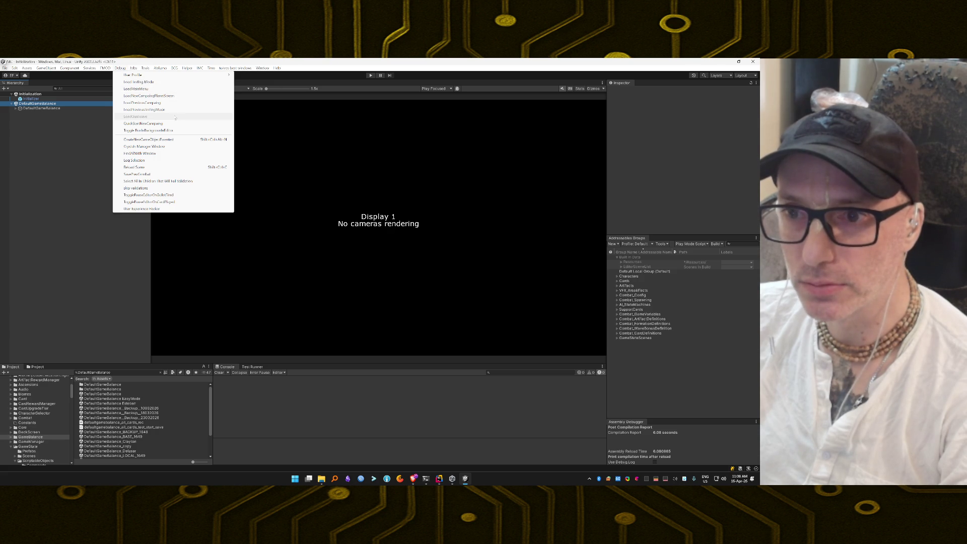
pyautogui.click(145, 68)
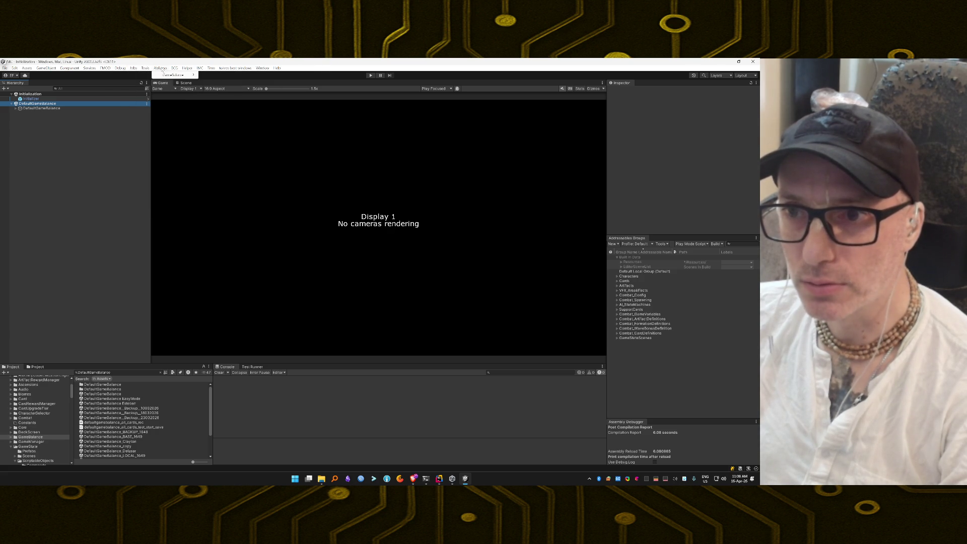
pyautogui.moveTo(173, 74)
pyautogui.moveTo(227, 76)
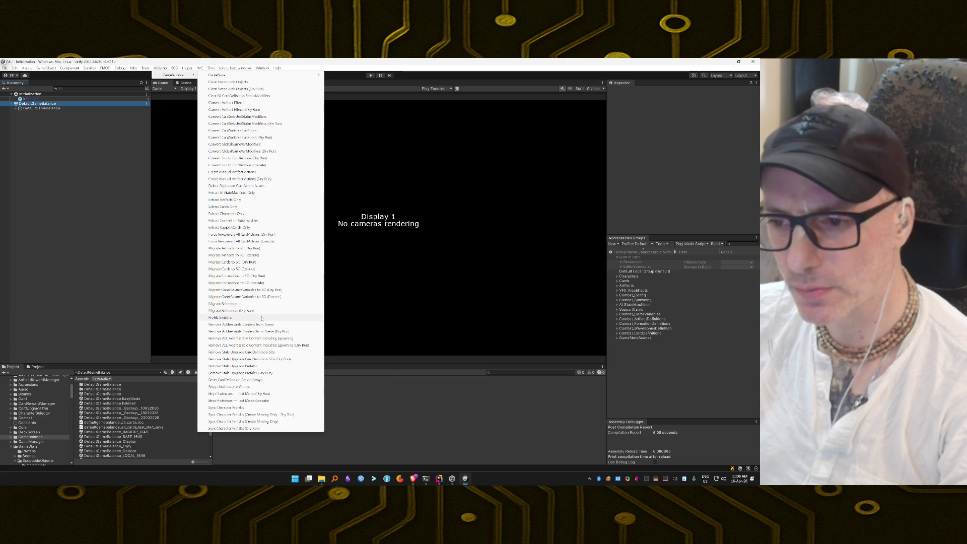
pyautogui.press('Escape')
pyautogui.hotkey('alt', 'Tab')
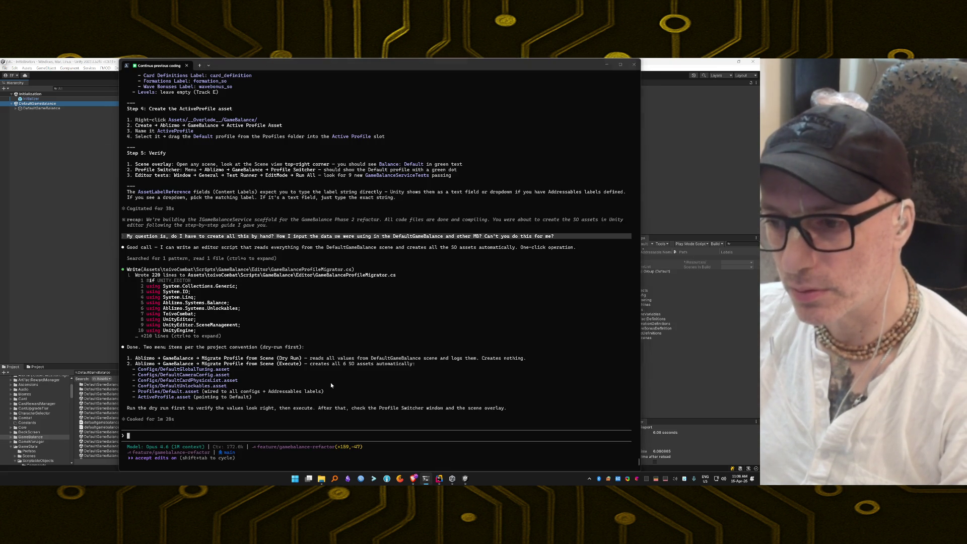
pyautogui.hotkey('alt', 'Tab')
# Focus the Unity editor so the new GameBalanceProfileMigrator script imports and compiles.
pyautogui.click(303, 391)
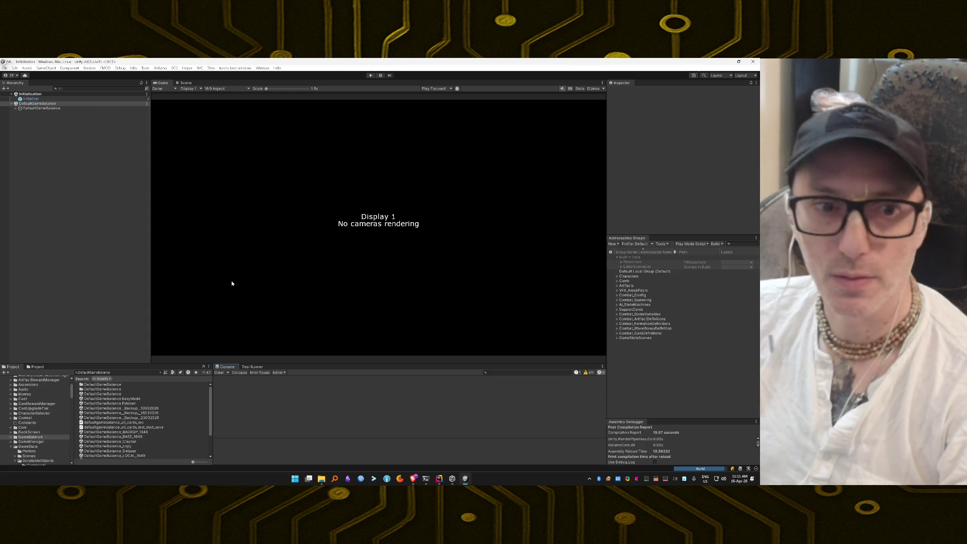
# Run Migrate Profile from Scene (Dry Run) from the GameBalance menu.
pyautogui.hotkey('alt', 'Tab')
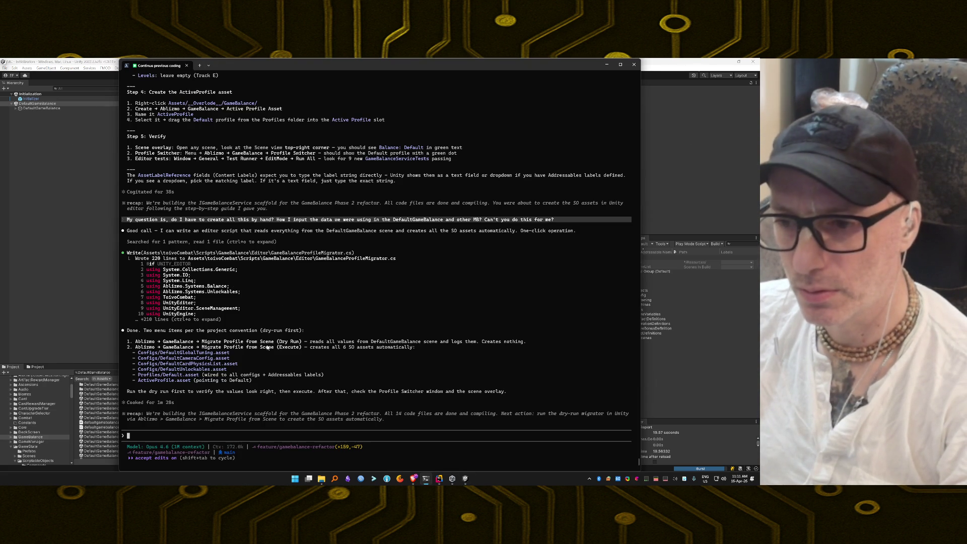
pyautogui.hotkey('alt', 'Tab')
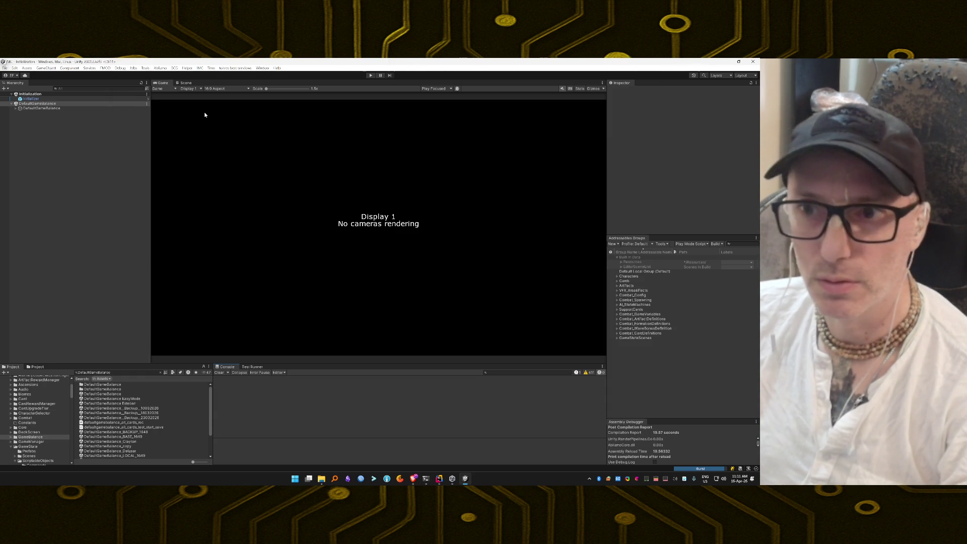
pyautogui.moveTo(173, 74)
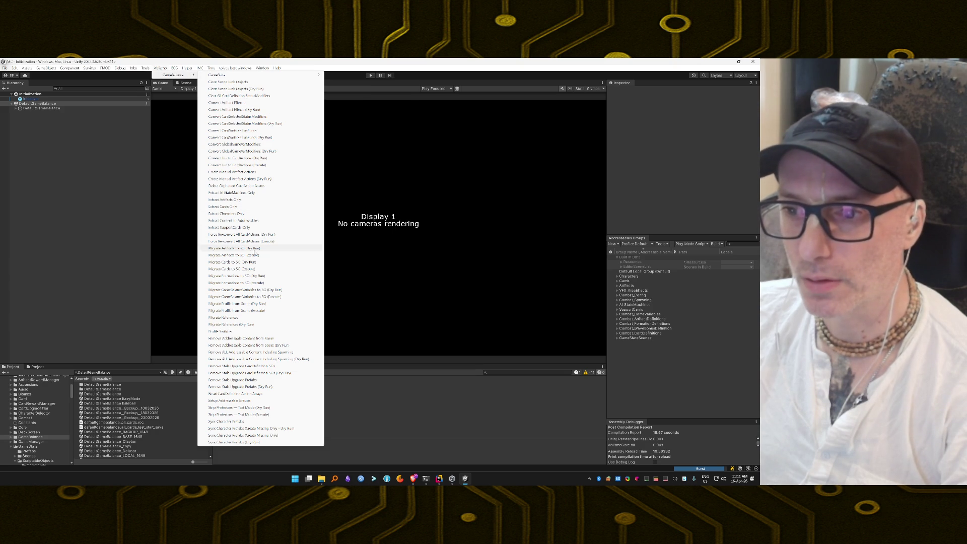
pyautogui.click(252, 269)
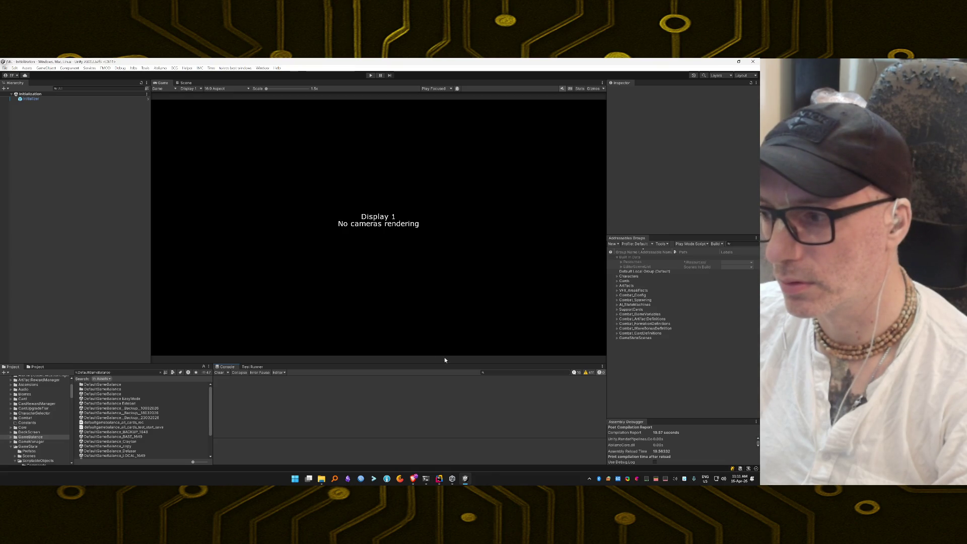
# Show info and warning messages in the Console and scroll the log through DRY RUN COMPLETE.
pyautogui.click(575, 372)
pyautogui.scroll(-10, 430, 412)
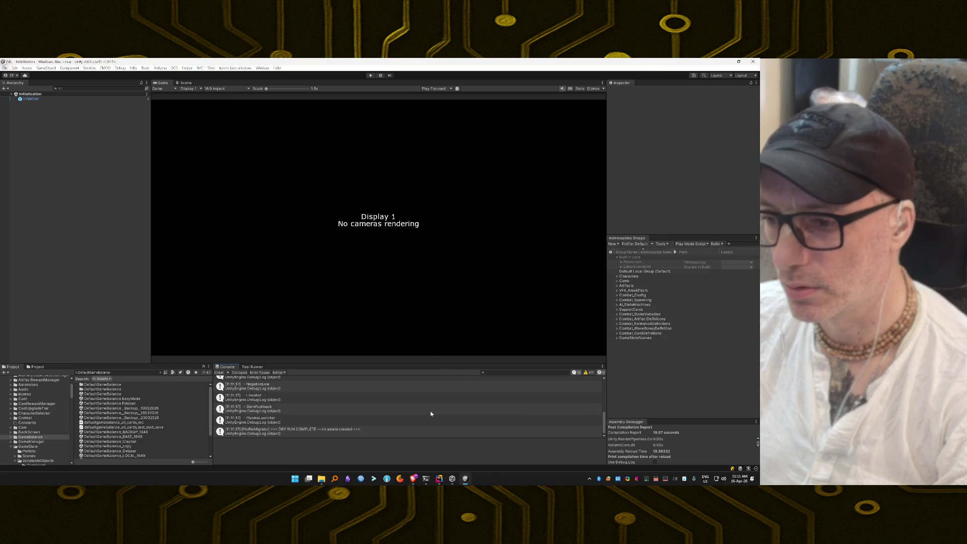
pyautogui.scroll(10, 336, 437)
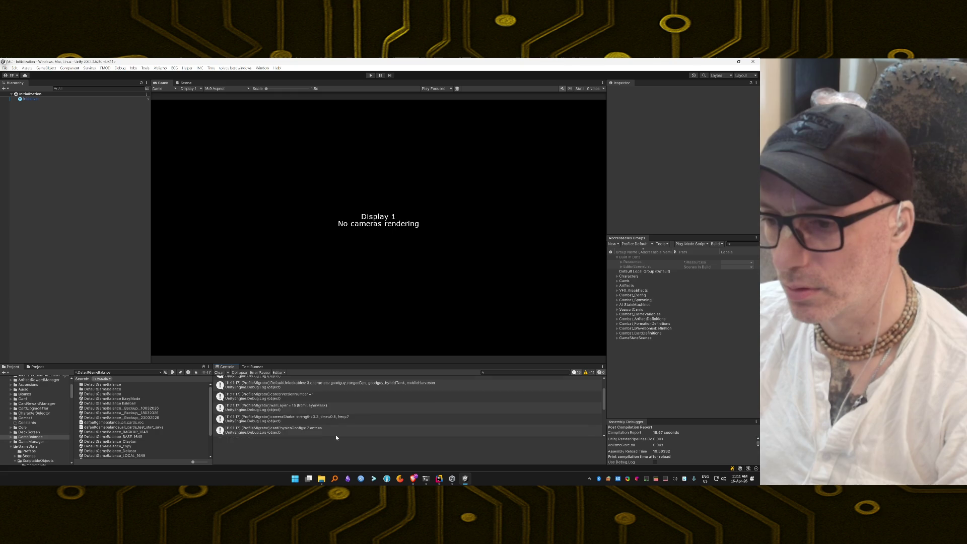
pyautogui.click(588, 373)
pyautogui.scroll(-3, 584, 402)
pyautogui.scroll(-5, 585, 405)
pyautogui.scroll(6, 585, 405)
pyautogui.scroll(-10, 585, 404)
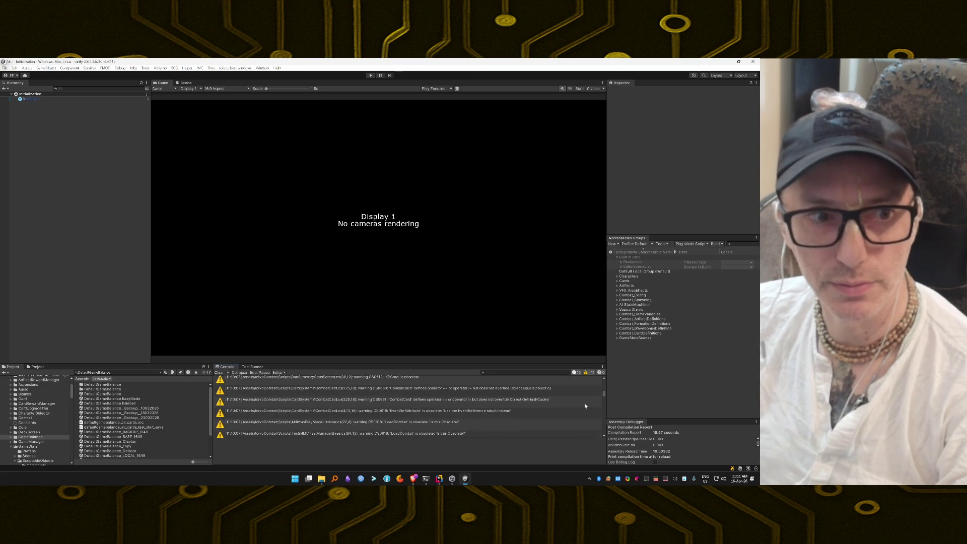
pyautogui.scroll(-10, 585, 405)
pyautogui.scroll(-8, 584, 403)
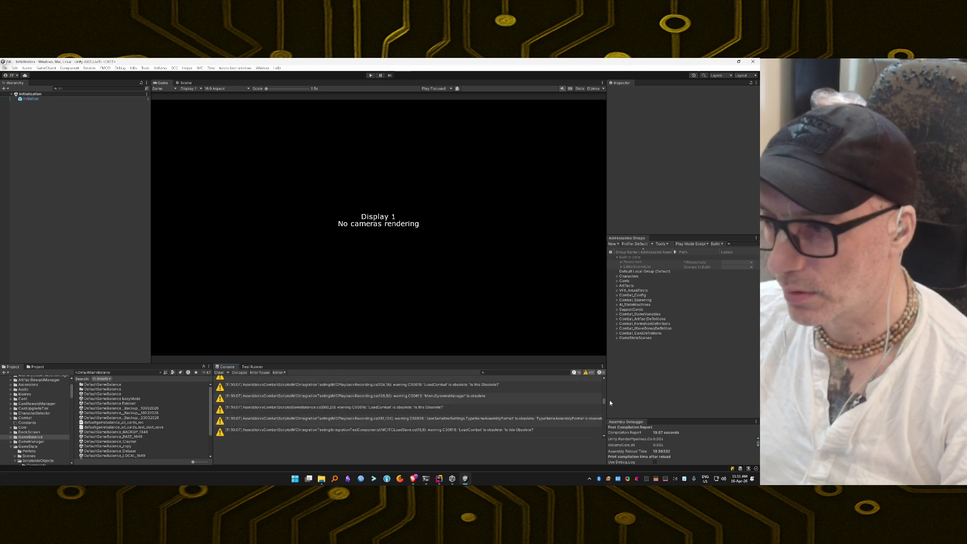
pyautogui.moveTo(604, 403)
pyautogui.mouseDown()
pyautogui.moveTo(602, 428)
pyautogui.moveTo(566, 434)
pyautogui.mouseUp()
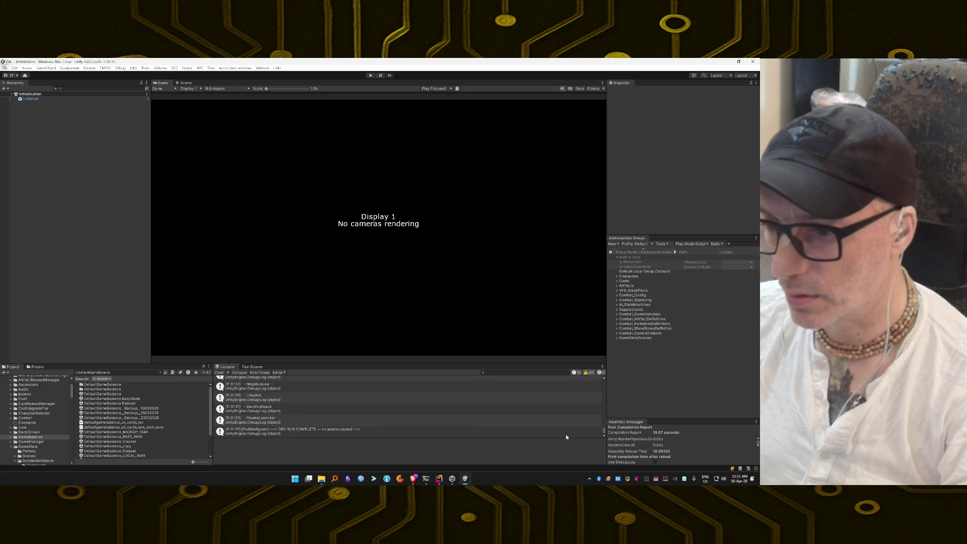
pyautogui.click(425, 478)
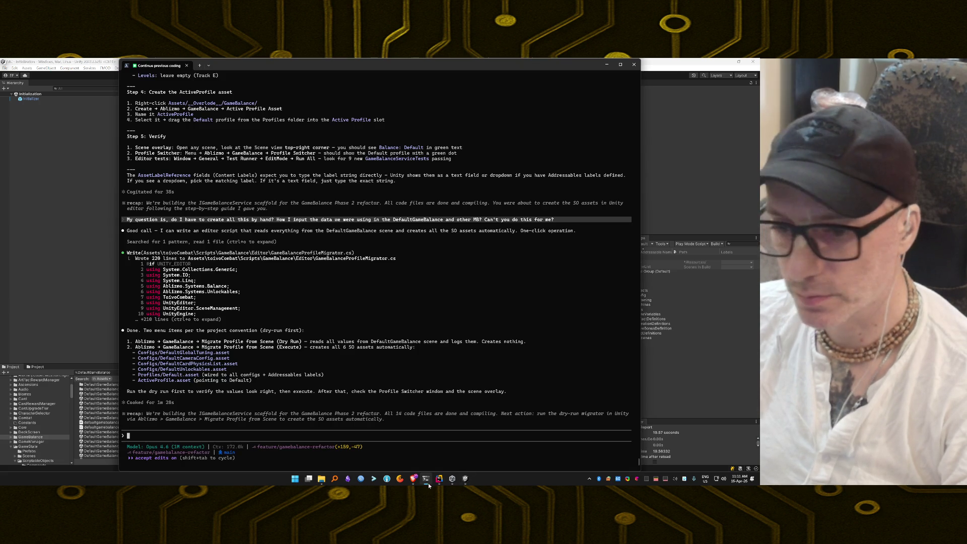
# Tell Claude Code the Migrate dry run ran and ask it to read the Editor log.
pyautogui.write('Ran the Dry Run')
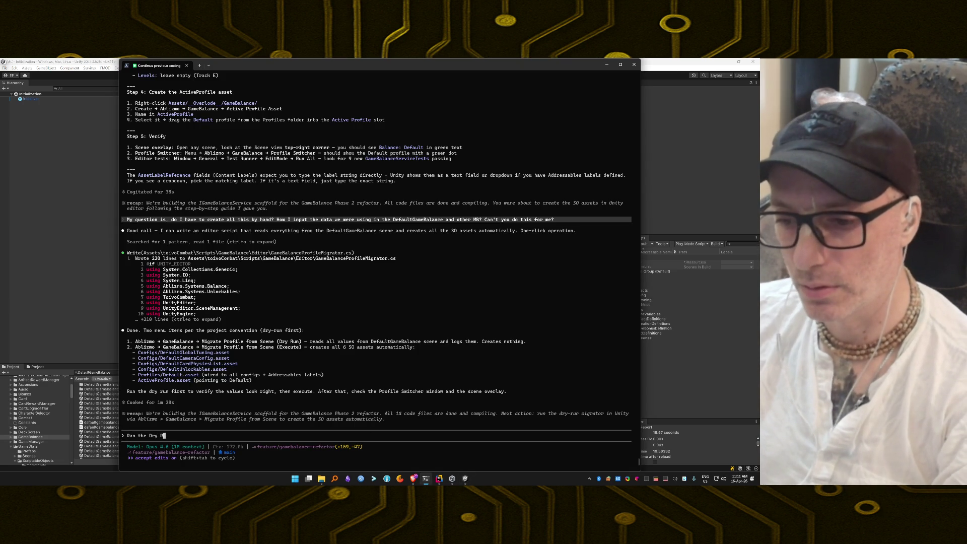
pyautogui.write(' of the ')
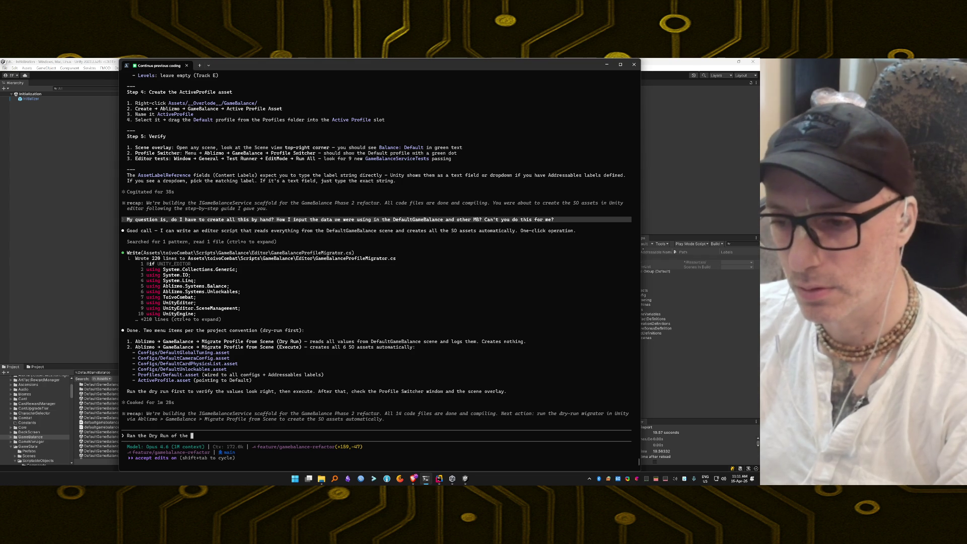
pyautogui.write('Migrate co')
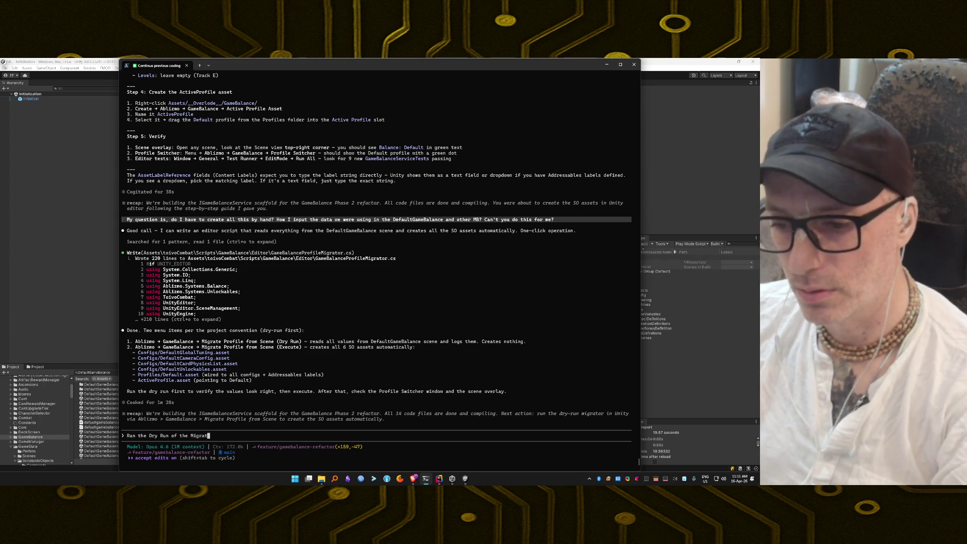
pyautogui.write('nd, ')
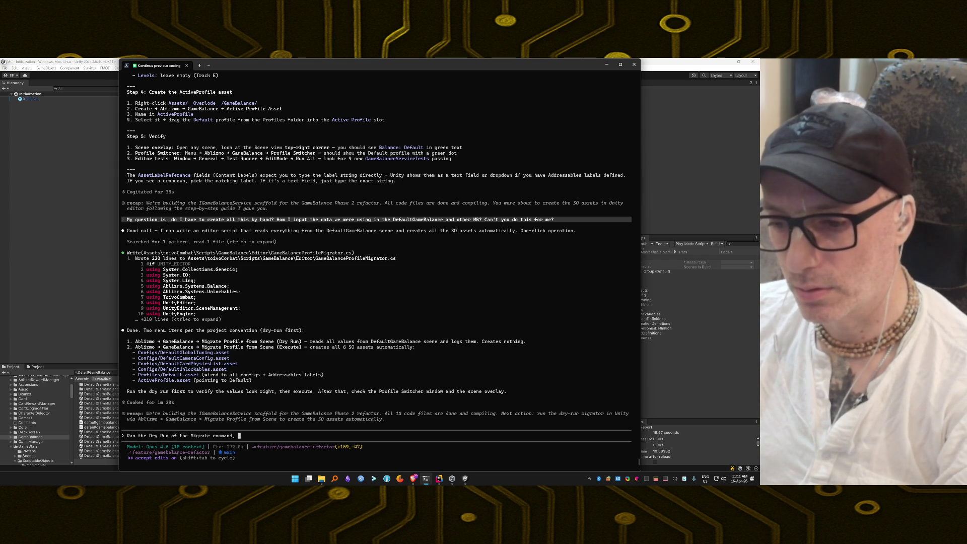
pyautogui.write('r')
pyautogui.write('n read the Edit')
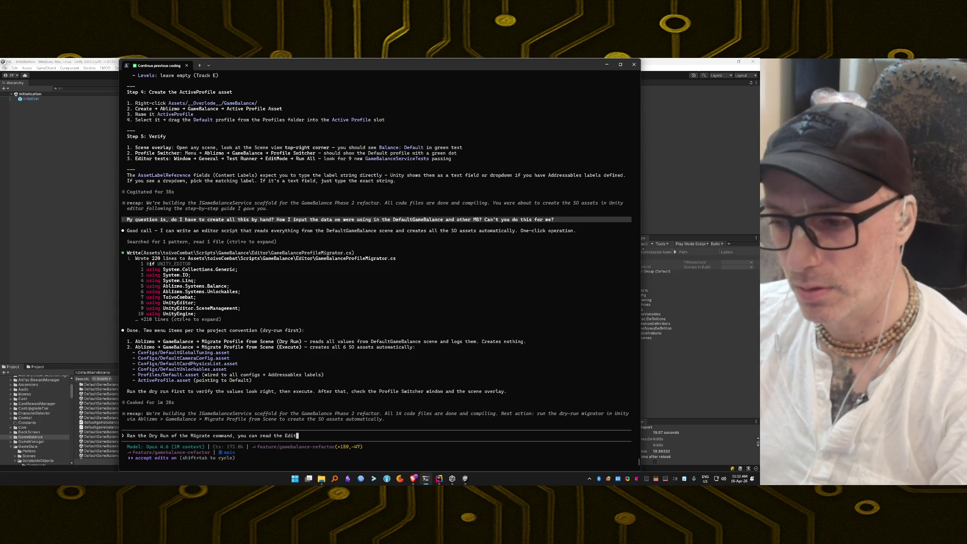
pyautogui.write('r lor log')
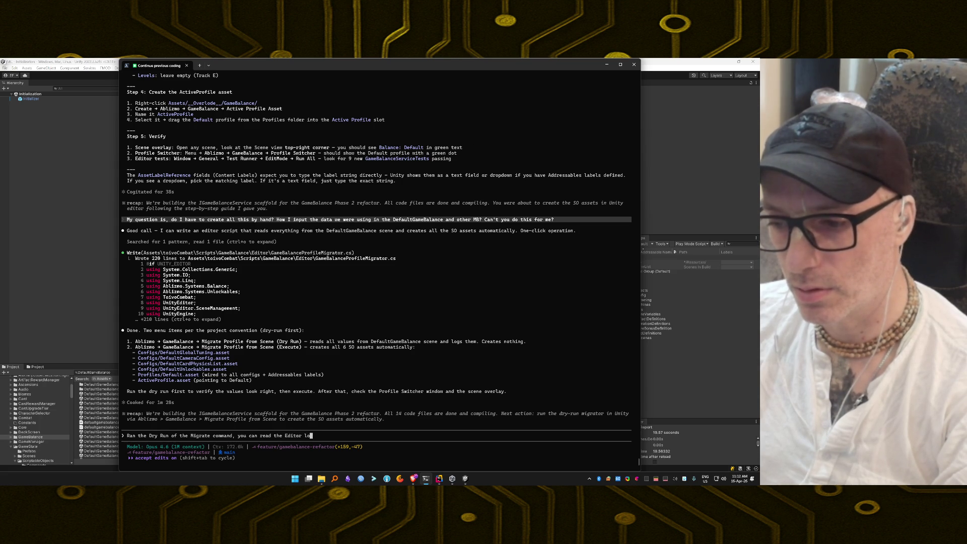
pyautogui.press('Return')
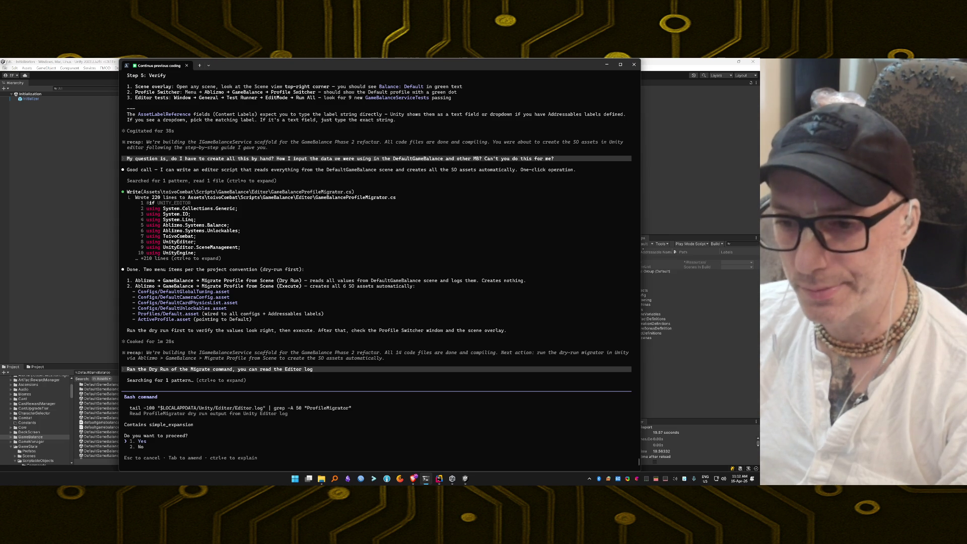
# Approve Claude's two Editor-log commands so it confirms the dry-run values, such as wallLayer 15.
pyautogui.press('Return')
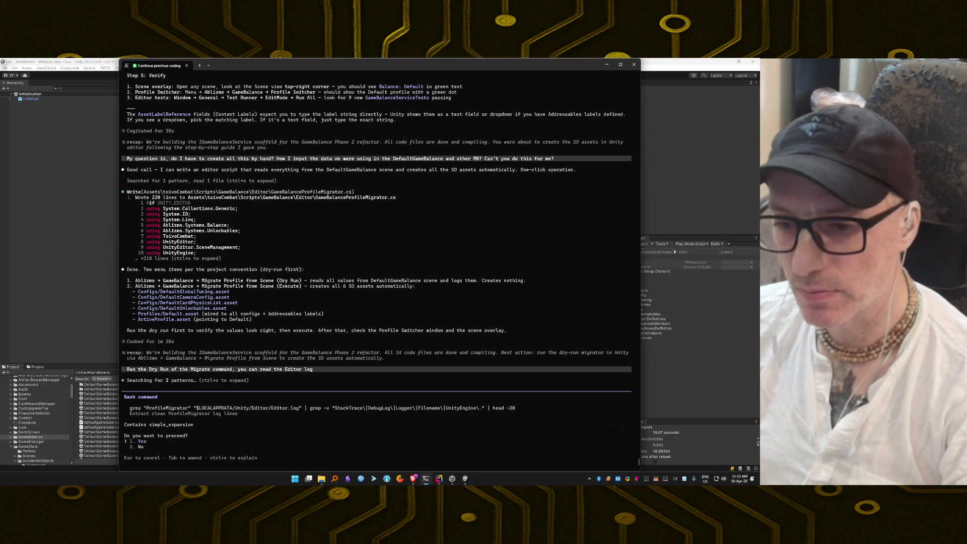
pyautogui.press('Return')
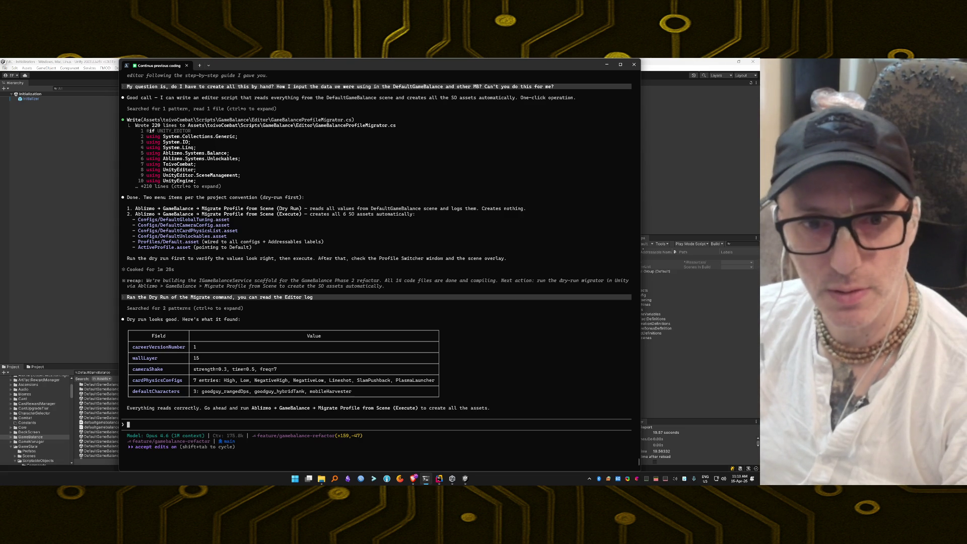
pyautogui.hotkey('alt', 'Tab')
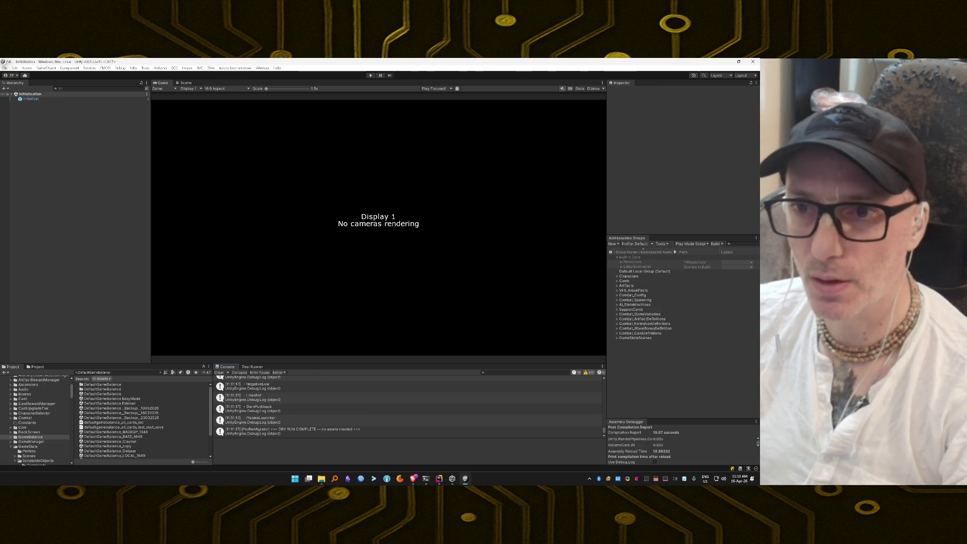
# Hide info messages and clear the Console, then dismiss the GameState tools menu unused.
pyautogui.click(575, 373)
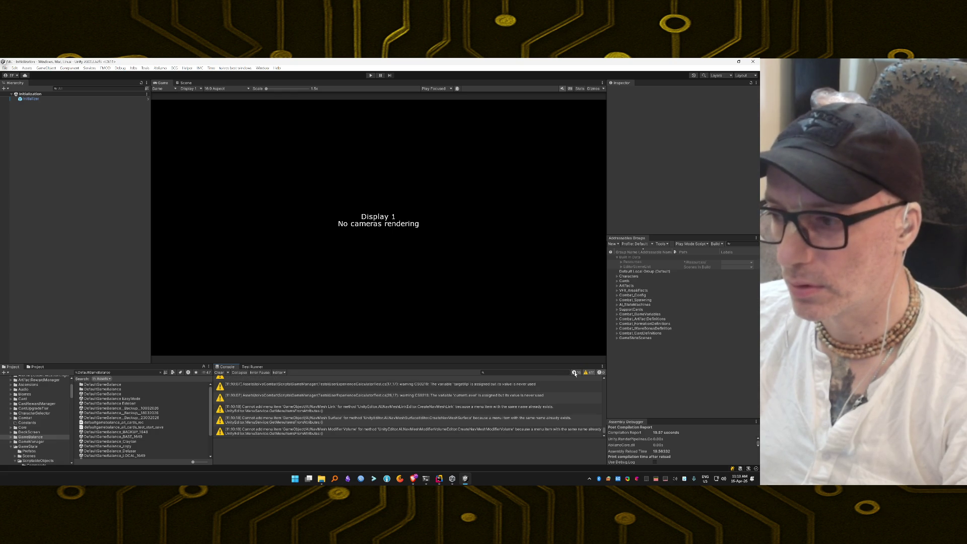
pyautogui.click(220, 372)
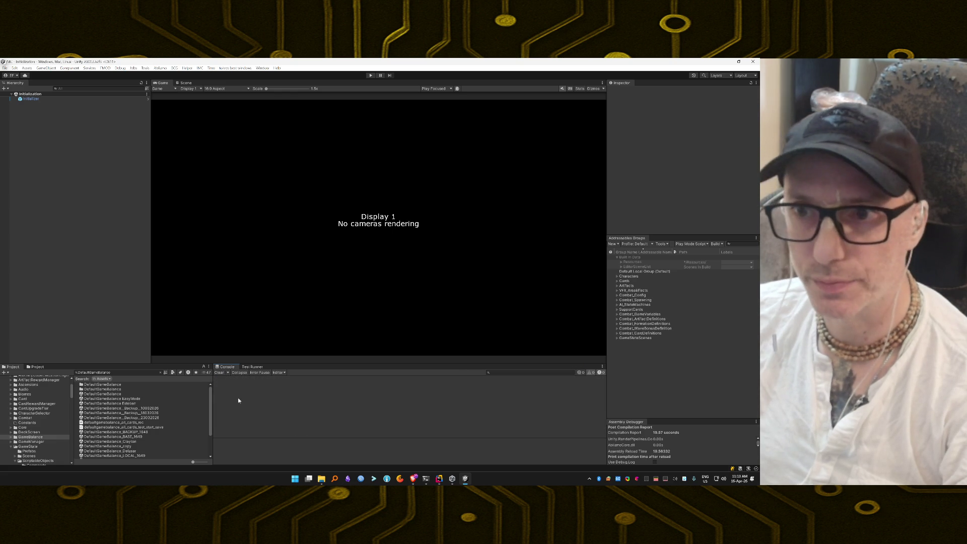
pyautogui.click(161, 68)
pyautogui.moveTo(174, 75)
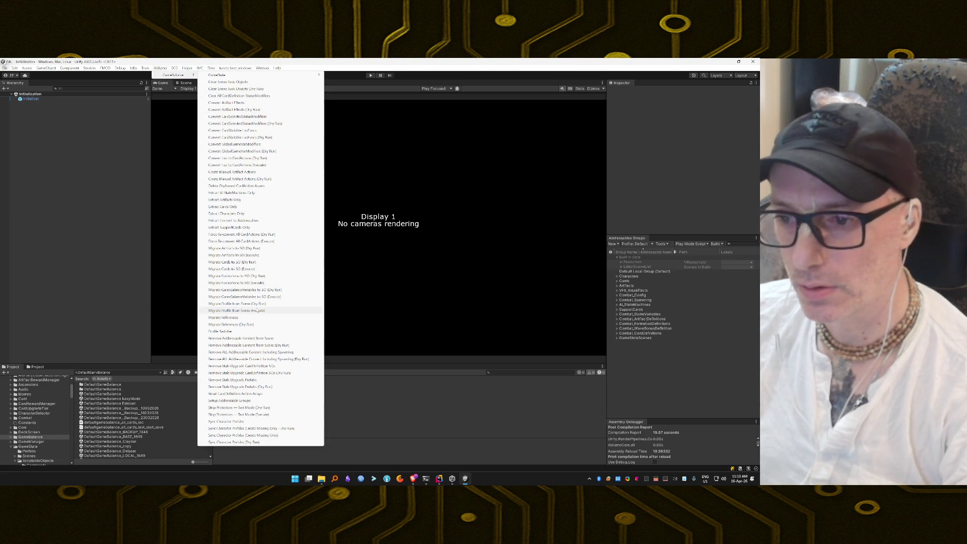
pyautogui.click(439, 478)
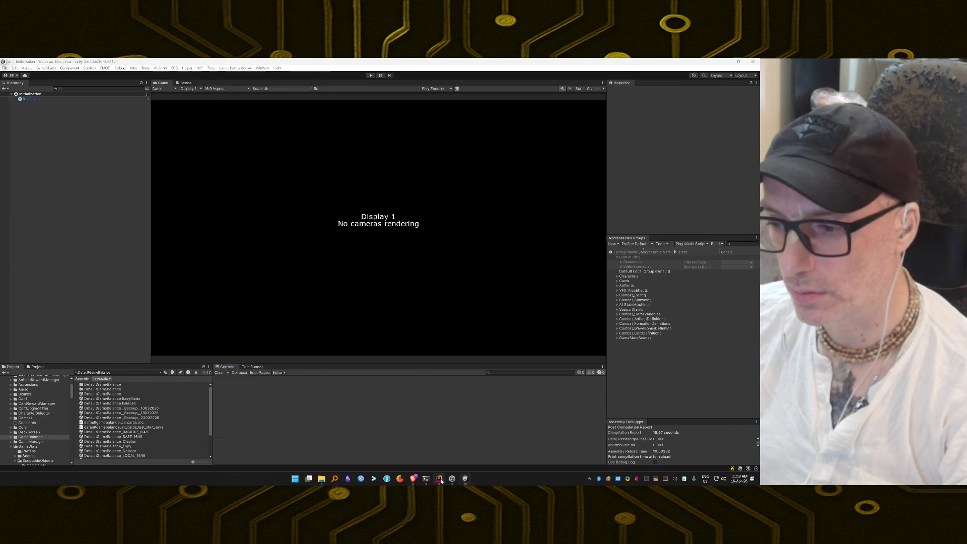
# Search the project for 'Migrate Profile from s' and open the migrator's source file in Rider.
pyautogui.hotkey('ctrl', 'shift', 'f')
pyautogui.write('Migra')
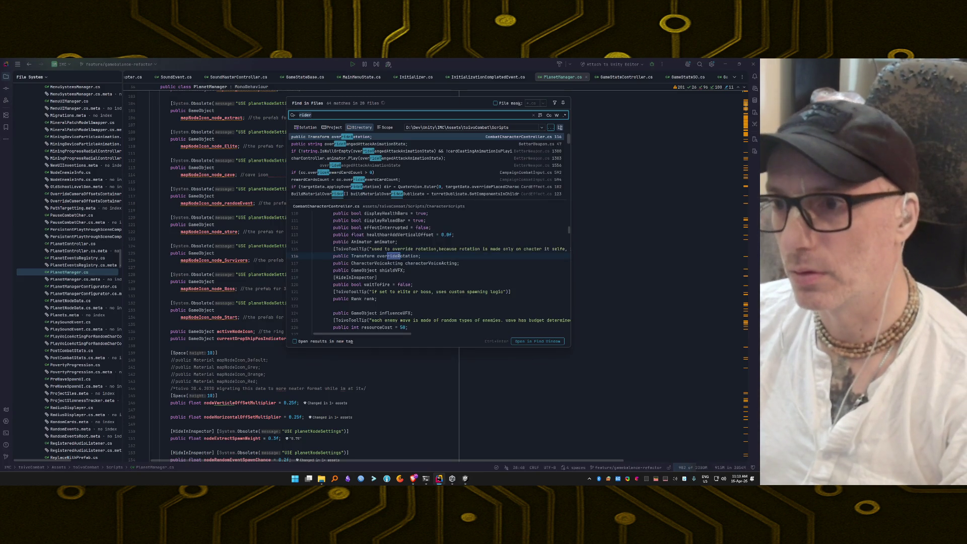
pyautogui.write('te Pro')
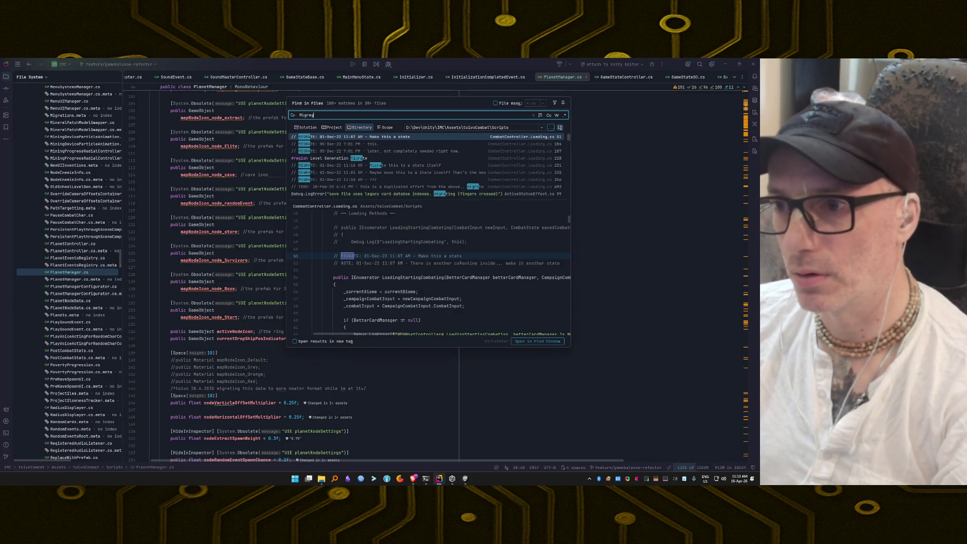
pyautogui.write('file from s')
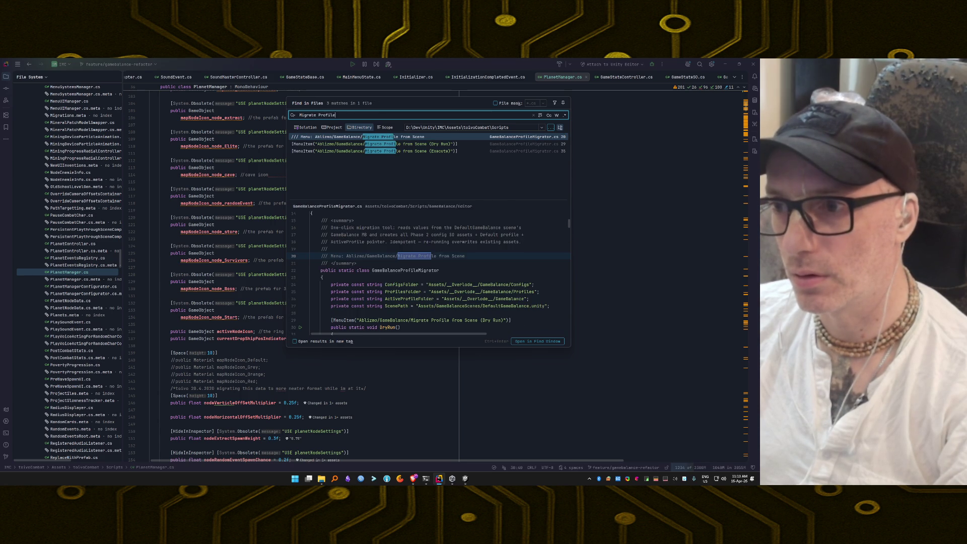
pyautogui.press('Down')
pyautogui.press('Return')
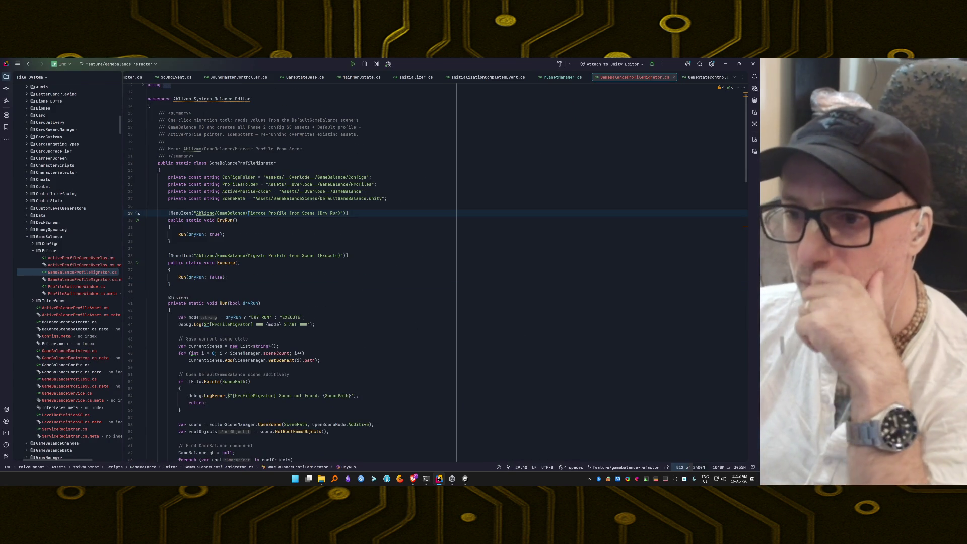
# Read through GameBalanceProfileMigrator.cs's dry-run logic and config-asset creation code.
pyautogui.scroll(-3, 255, 272)
pyautogui.scroll(-2, 256, 273)
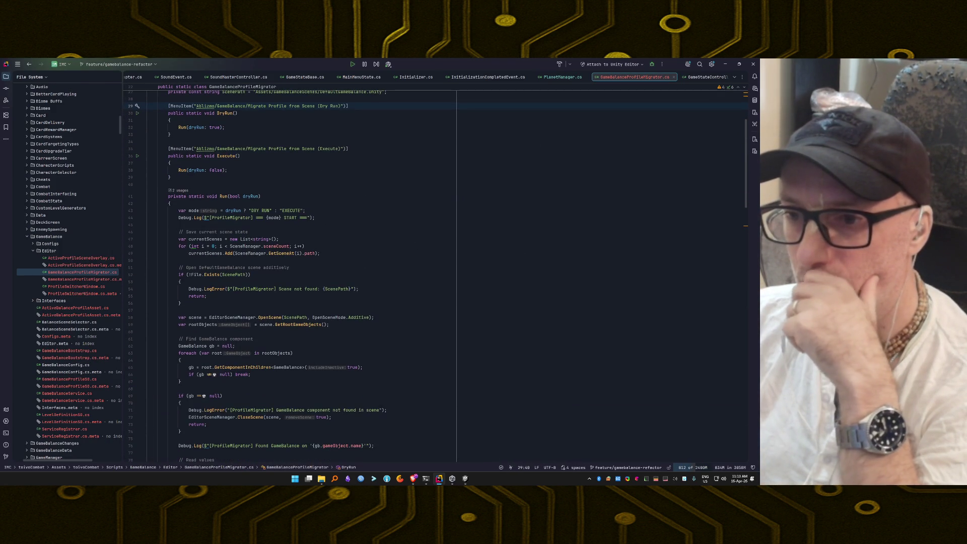
pyautogui.scroll(-2, 256, 273)
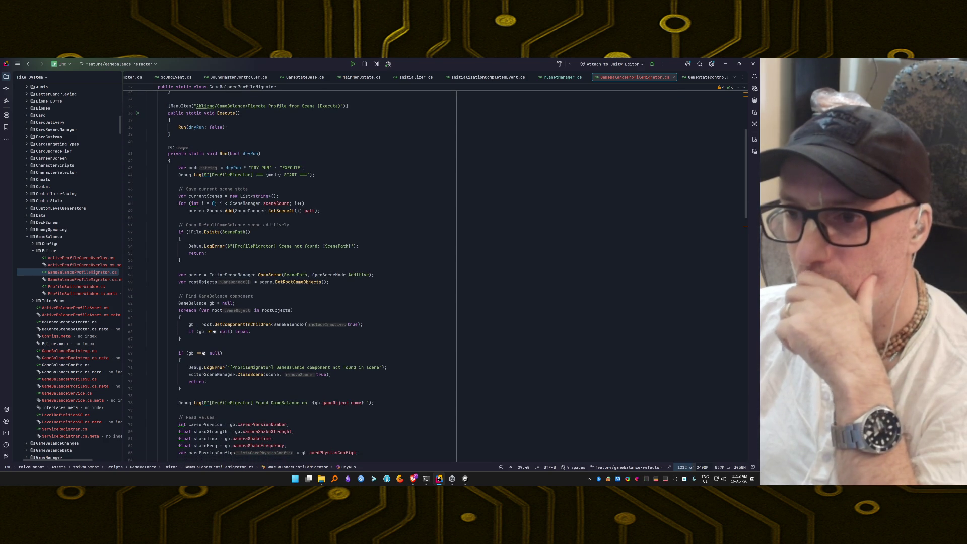
pyautogui.scroll(-2, 256, 272)
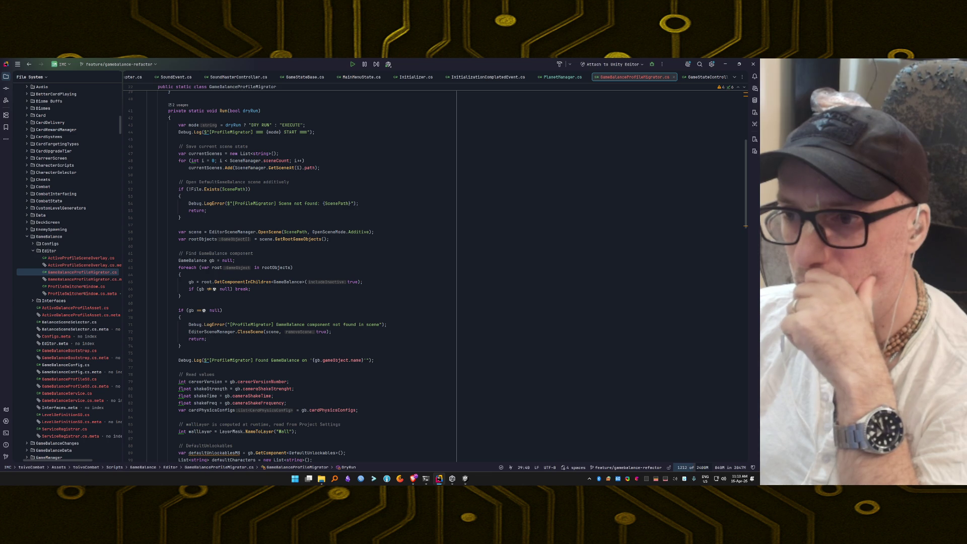
pyautogui.scroll(-7, 435, 276)
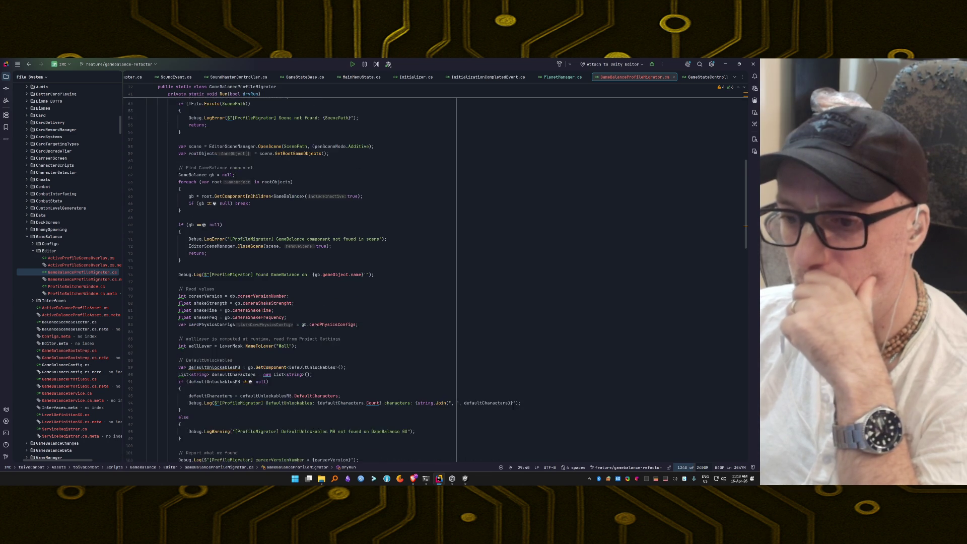
pyautogui.scroll(-12, 435, 276)
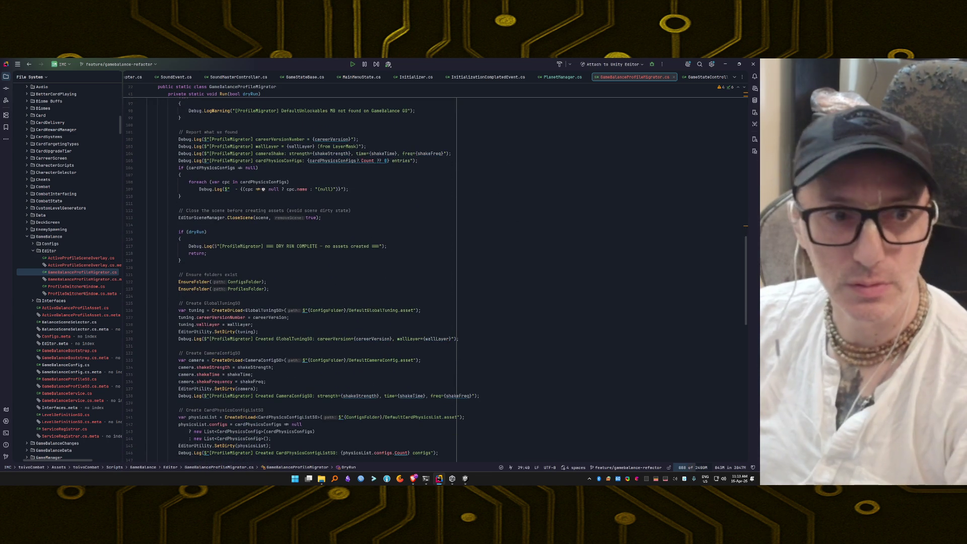
pyautogui.hotkey('alt', 'Tab')
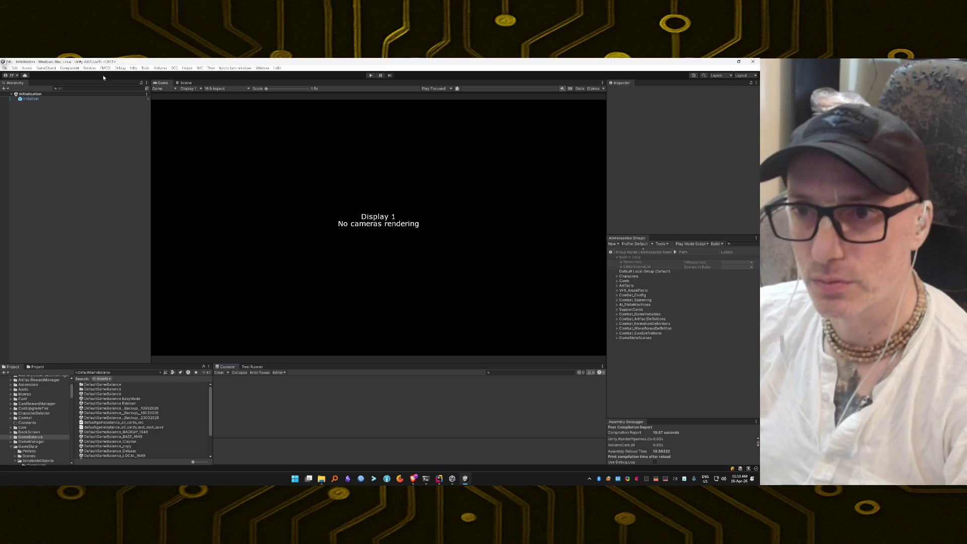
# Run Tools > GameState > Migrate Profile from Scene (Execute) and show info messages in the Console.
pyautogui.click(146, 67)
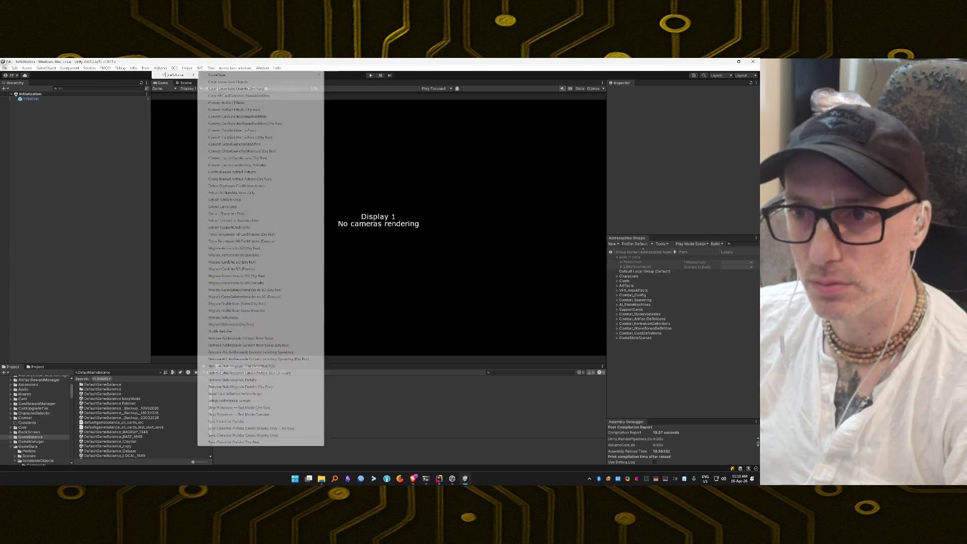
pyautogui.moveTo(174, 75)
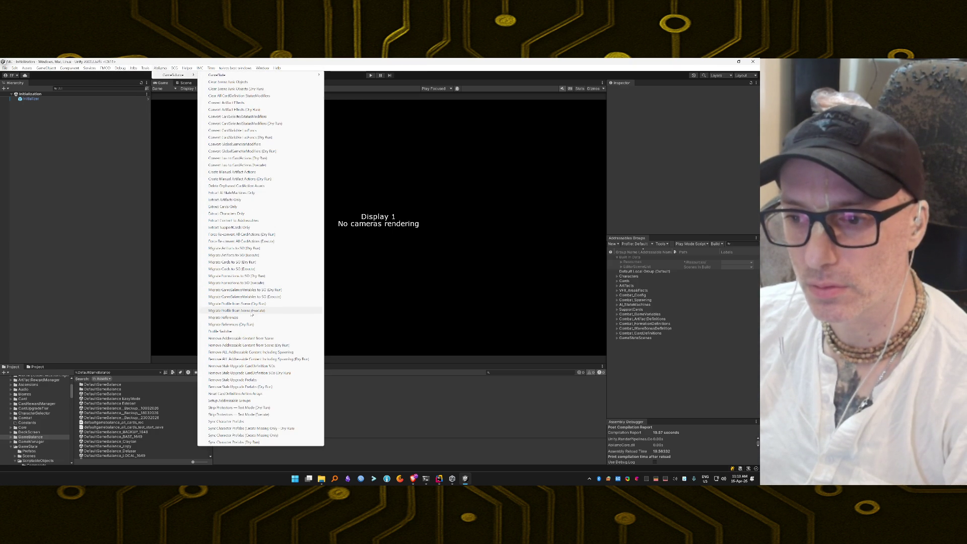
pyautogui.click(250, 311)
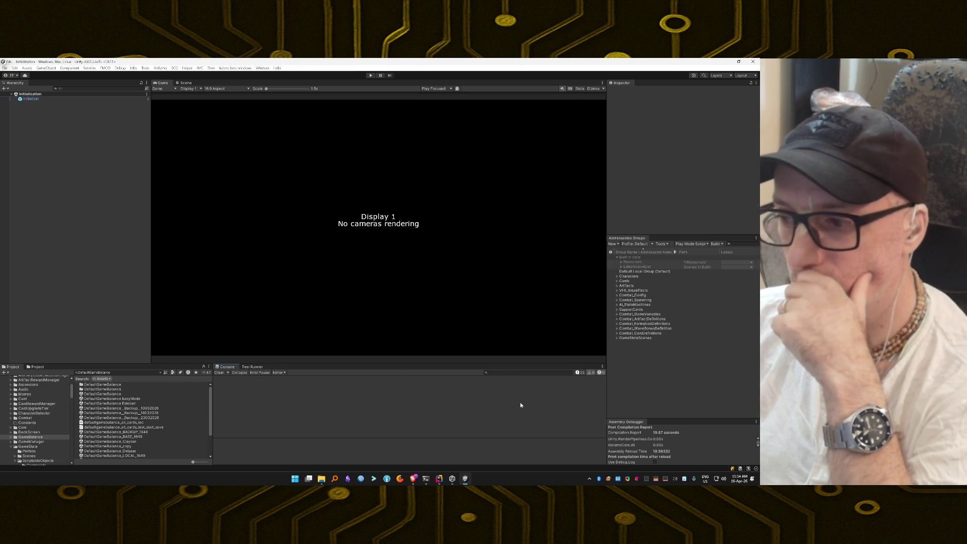
pyautogui.click(582, 372)
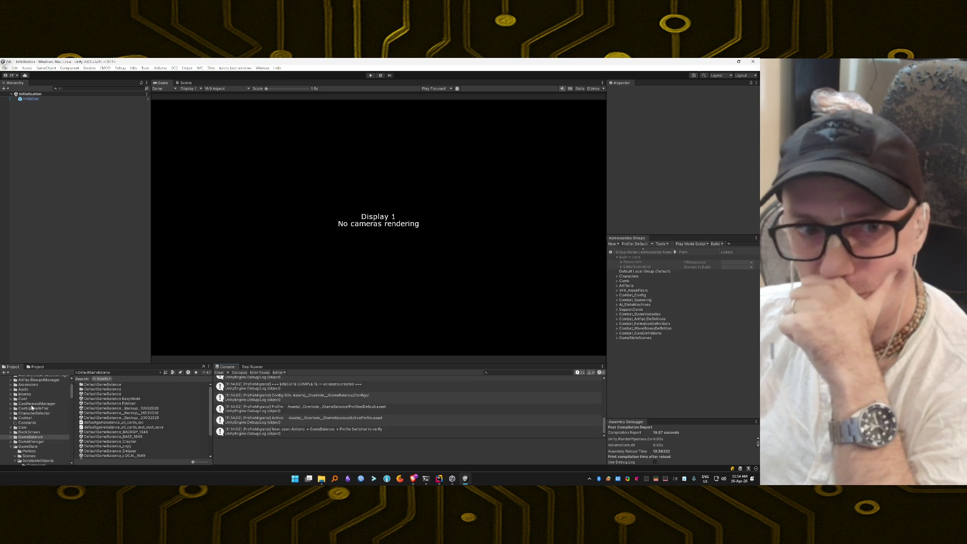
# Select the GameBalance folder in the Project tree and collapse the GameState folder.
pyautogui.scroll(3, 32, 407)
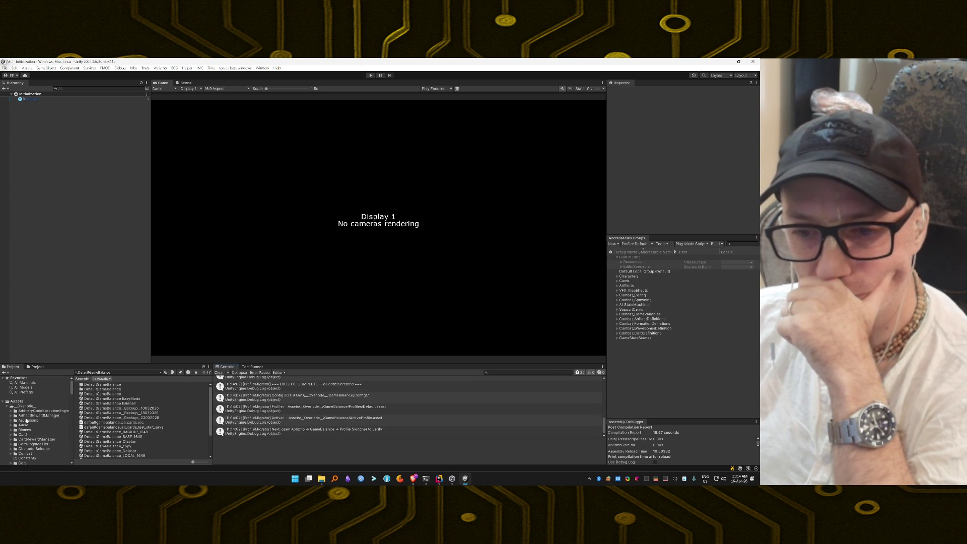
pyautogui.scroll(-2, 26, 422)
pyautogui.click(40, 455)
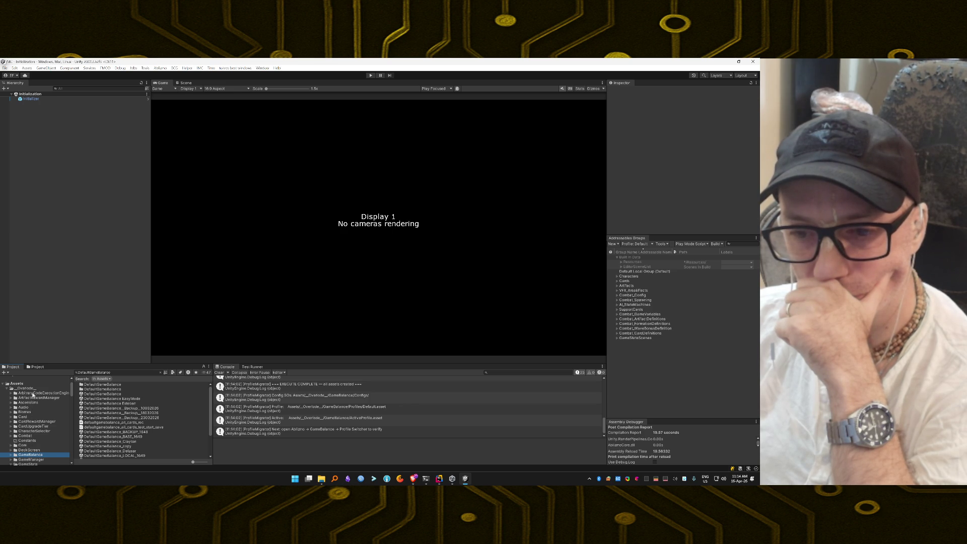
pyautogui.scroll(-2, 40, 426)
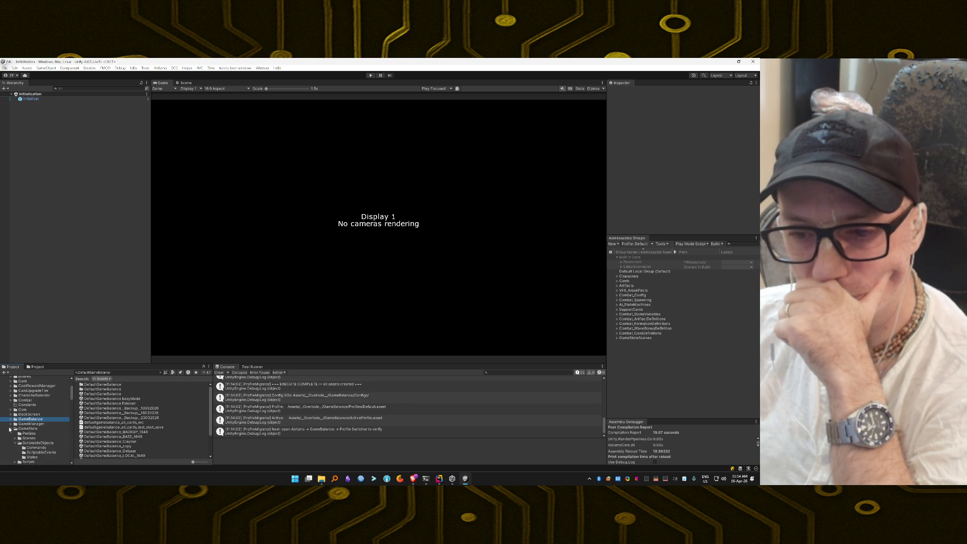
pyautogui.click(9, 429)
# Reselect the GameBalance folder and inspect the DefaultGameBalance asset in the Inspector.
pyautogui.scroll(-2, 24, 430)
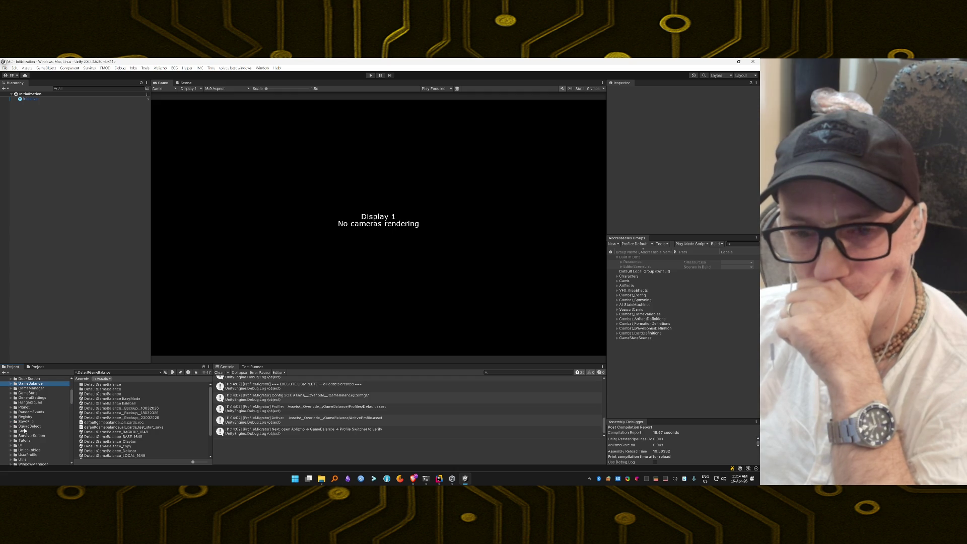
pyautogui.scroll(5, 42, 428)
pyautogui.scroll(5, 41, 428)
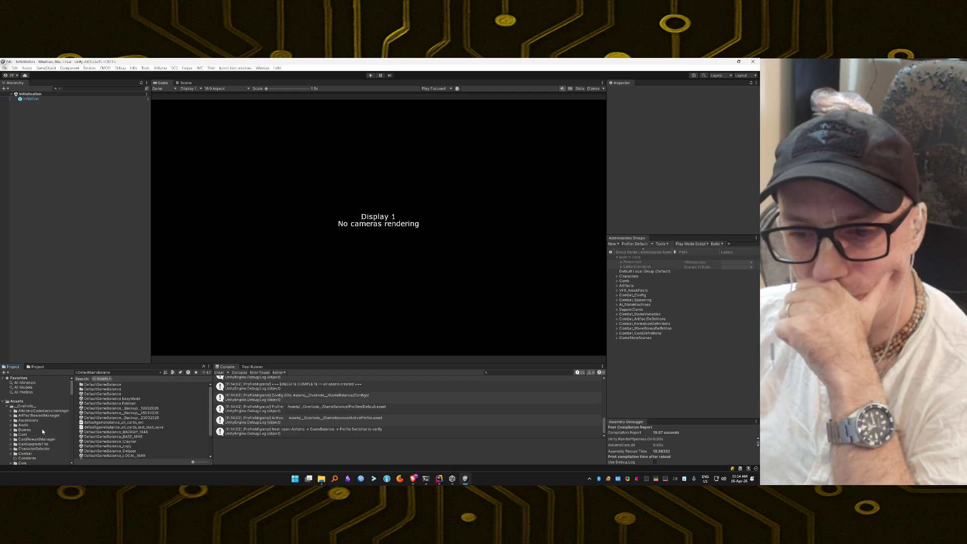
pyautogui.scroll(-1, 41, 426)
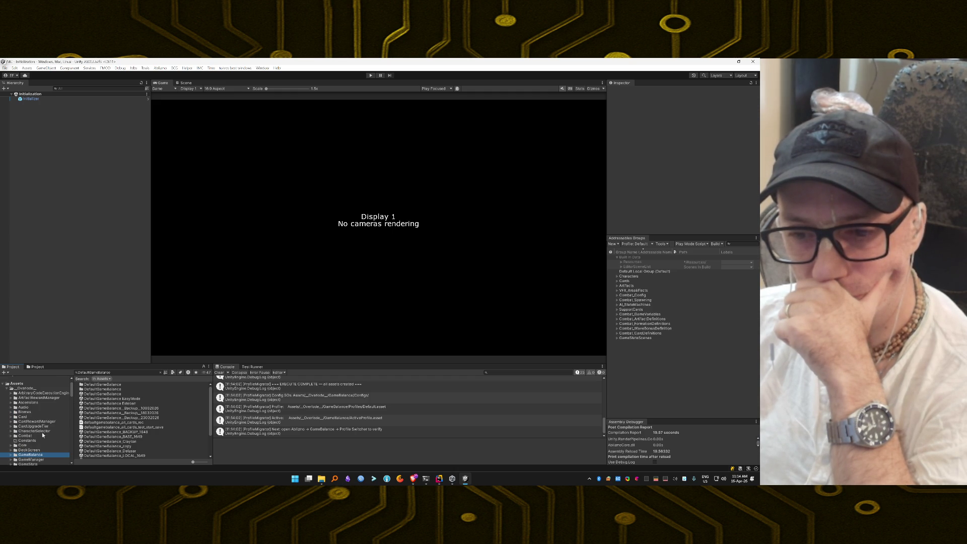
pyautogui.scroll(-1, 48, 438)
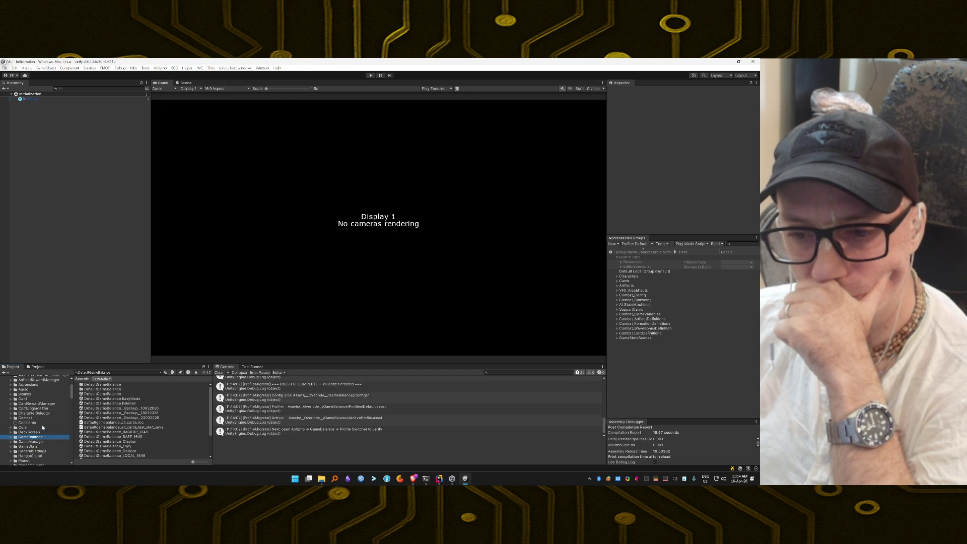
pyautogui.scroll(-1, 45, 446)
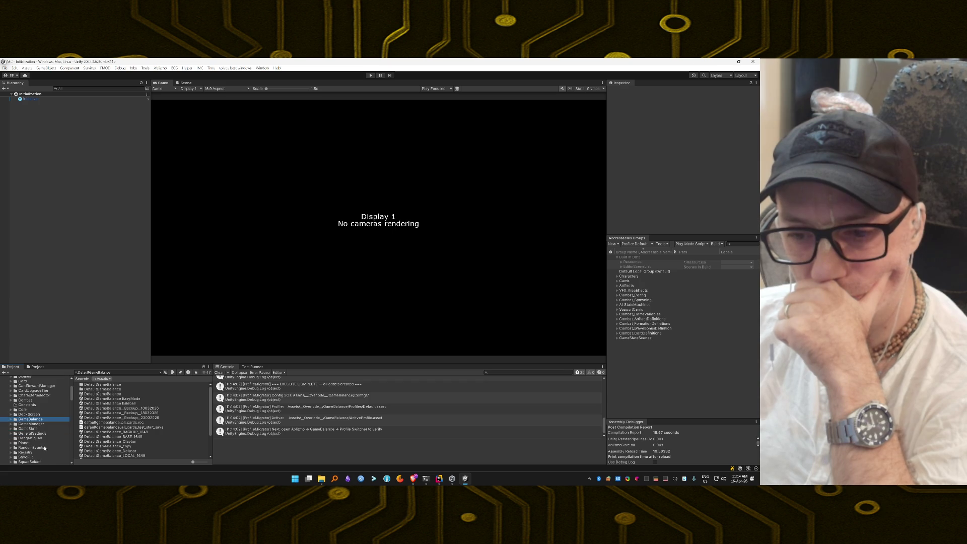
pyautogui.scroll(-3, 44, 448)
pyautogui.scroll(10, 44, 447)
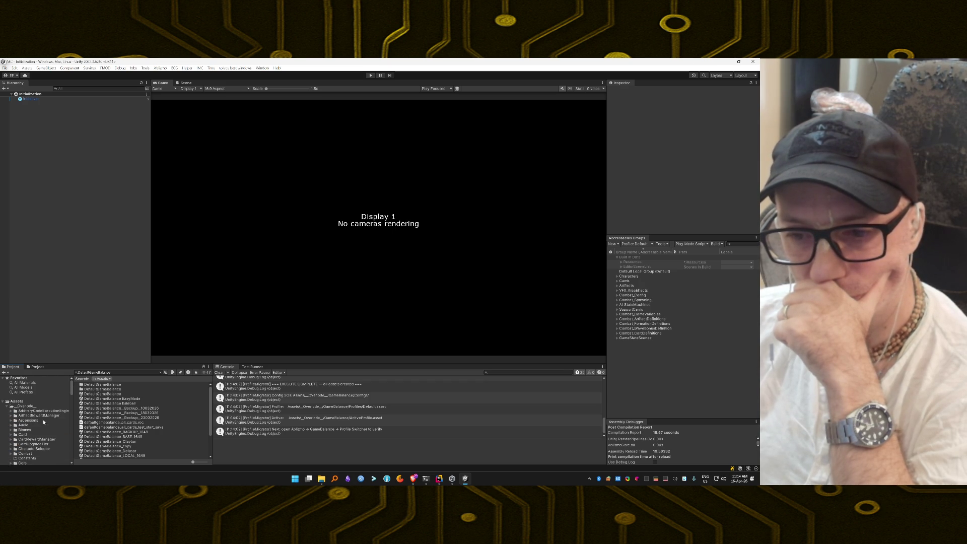
pyautogui.scroll(-3, 44, 443)
pyautogui.click(42, 437)
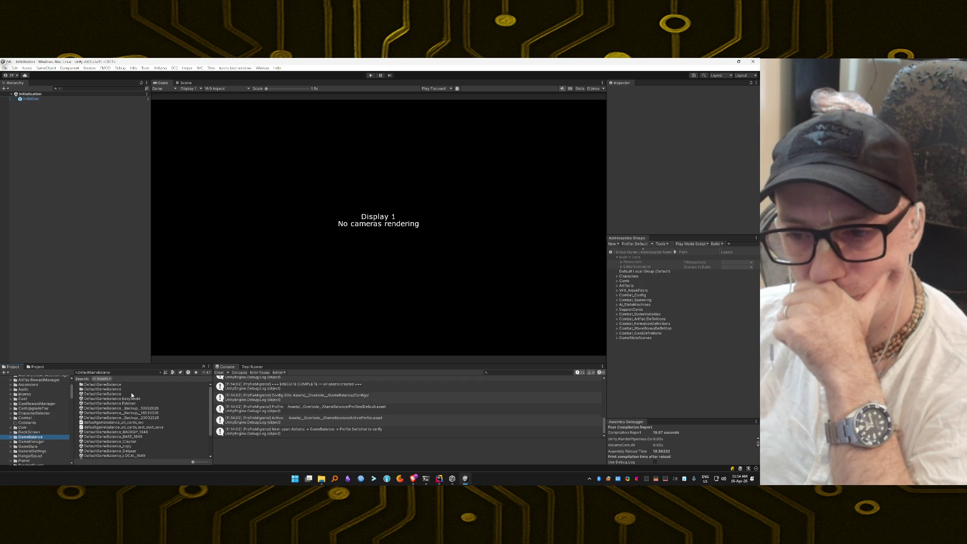
pyautogui.scroll(-3, 132, 395)
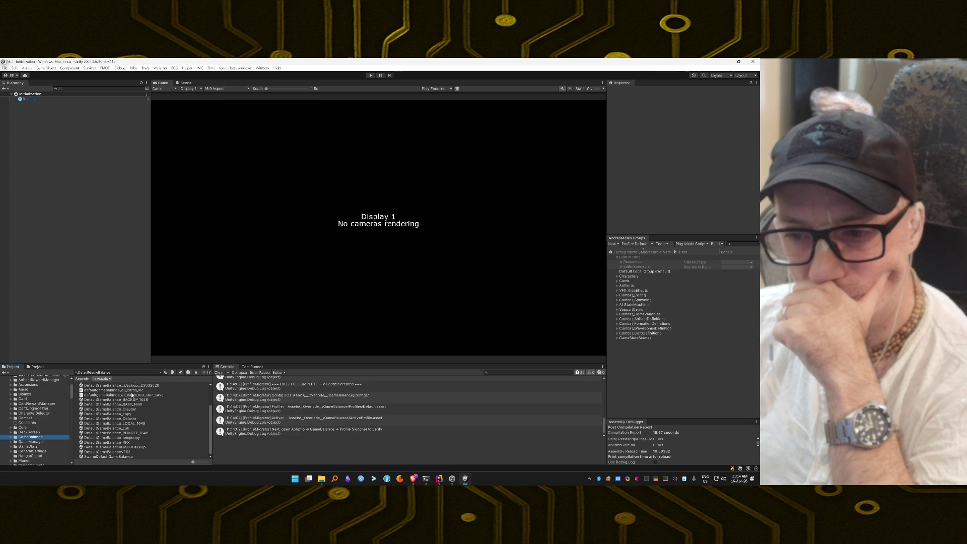
pyautogui.scroll(3, 131, 392)
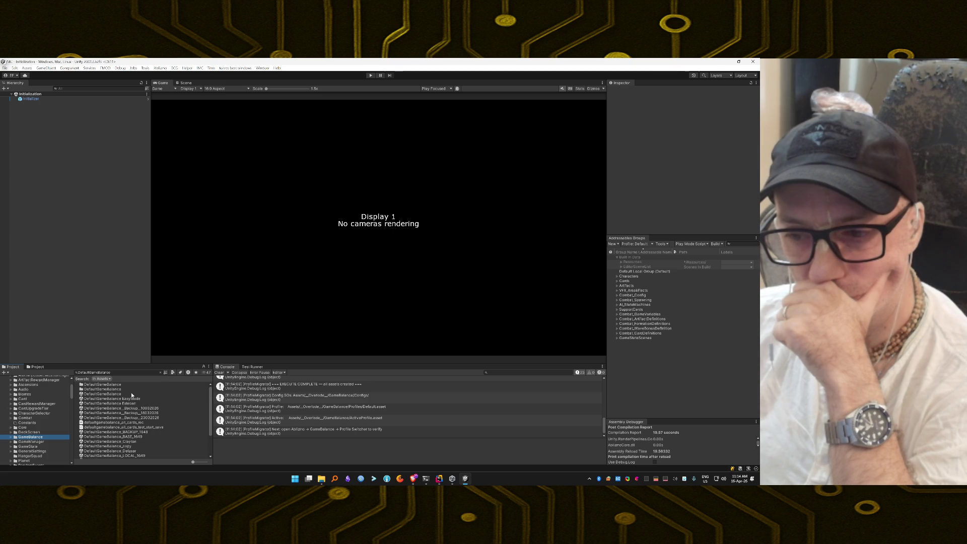
pyautogui.click(102, 385)
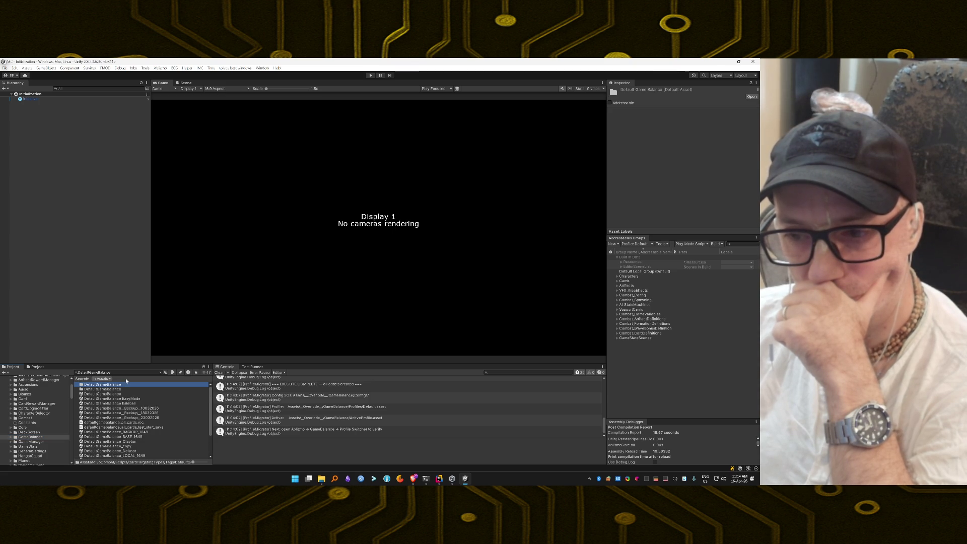
# Clear the Project search, confirm Profiles holds Default, and return to the GameBalance folder.
pyautogui.click(160, 373)
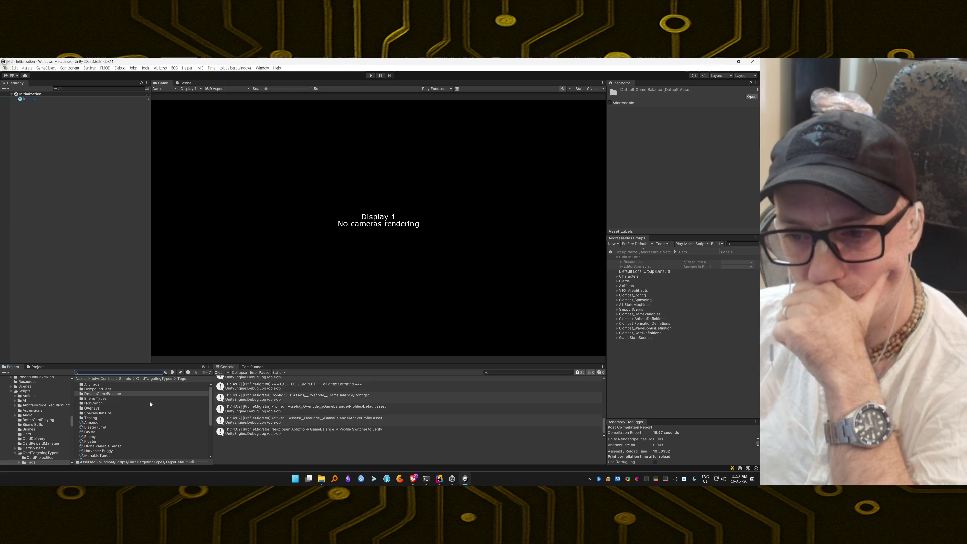
pyautogui.scroll(10, 35, 402)
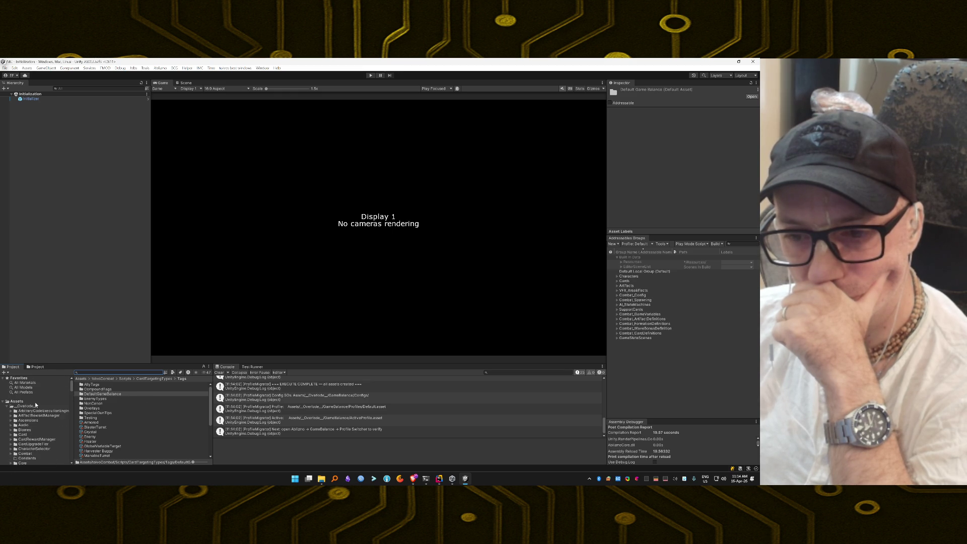
pyautogui.scroll(-3, 36, 423)
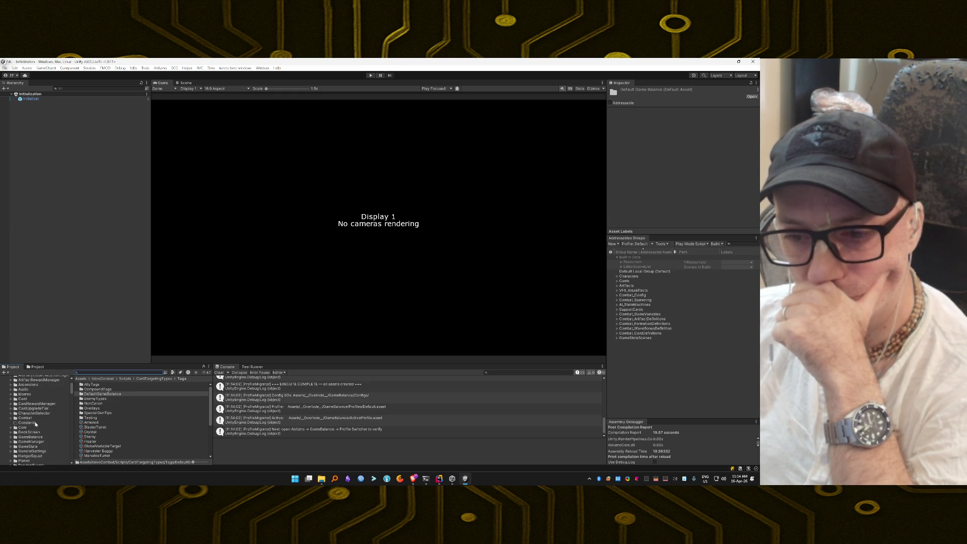
pyautogui.click(40, 436)
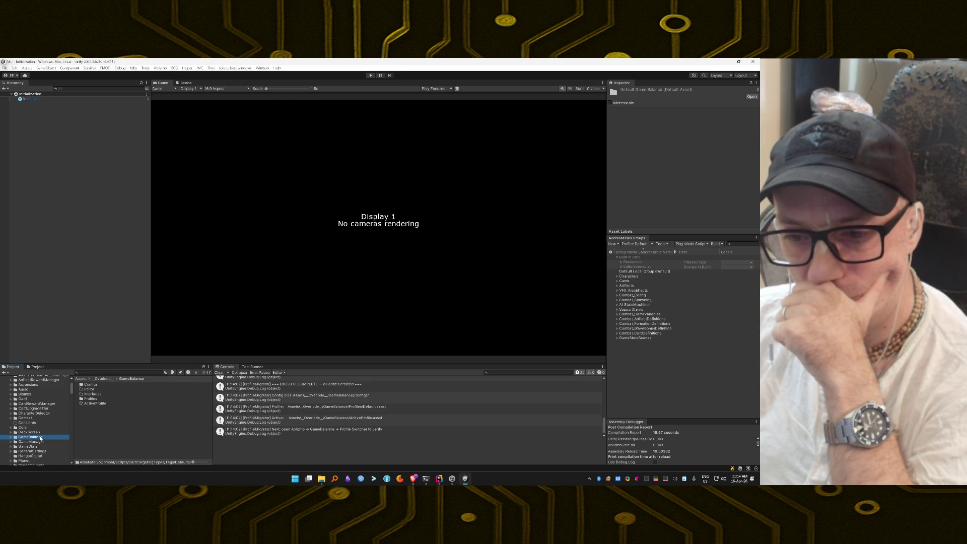
pyautogui.doubleClick(93, 399)
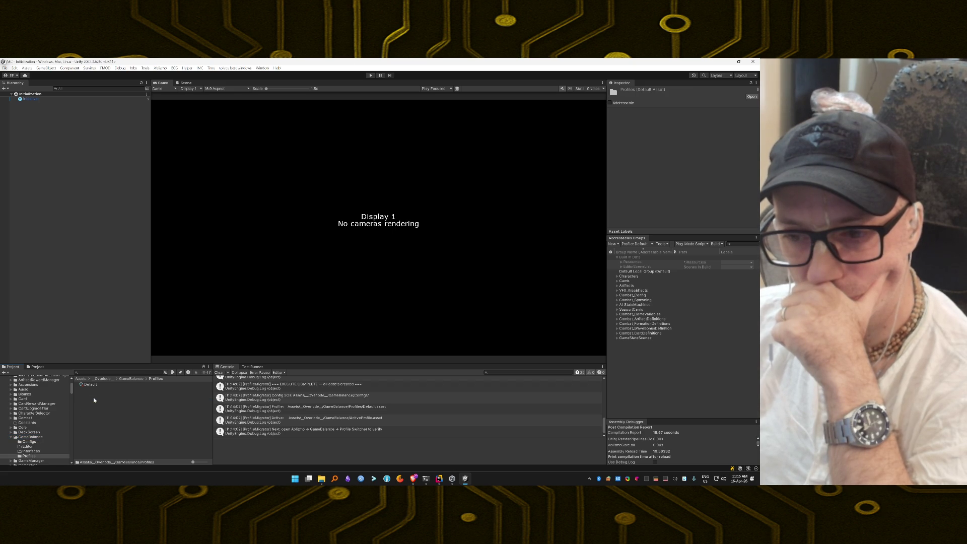
pyautogui.click(127, 378)
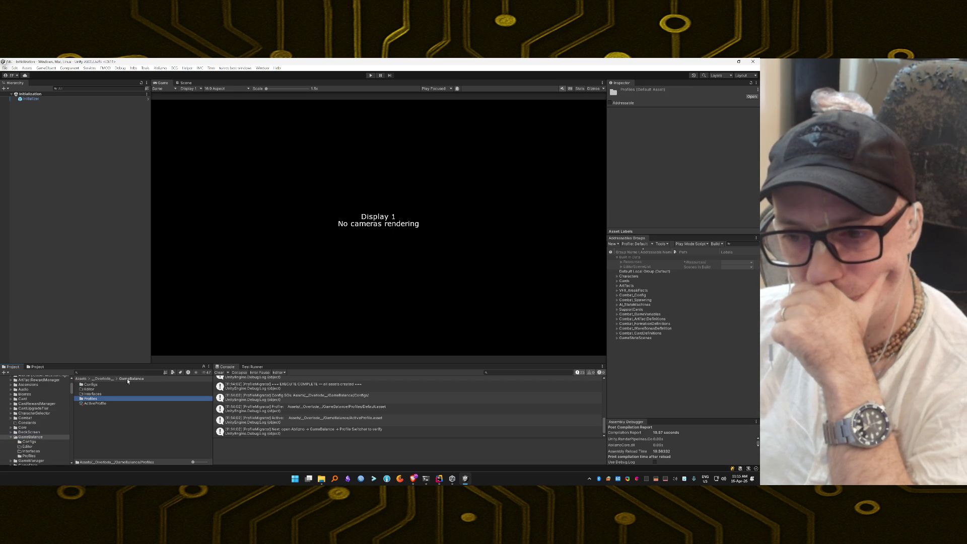
# Open Configs and inspect DefaultCameraConfig, DefaultCardPhysicsList, DefaultGlobalTuning and DefaultUnlockables.
pyautogui.doubleClick(95, 385)
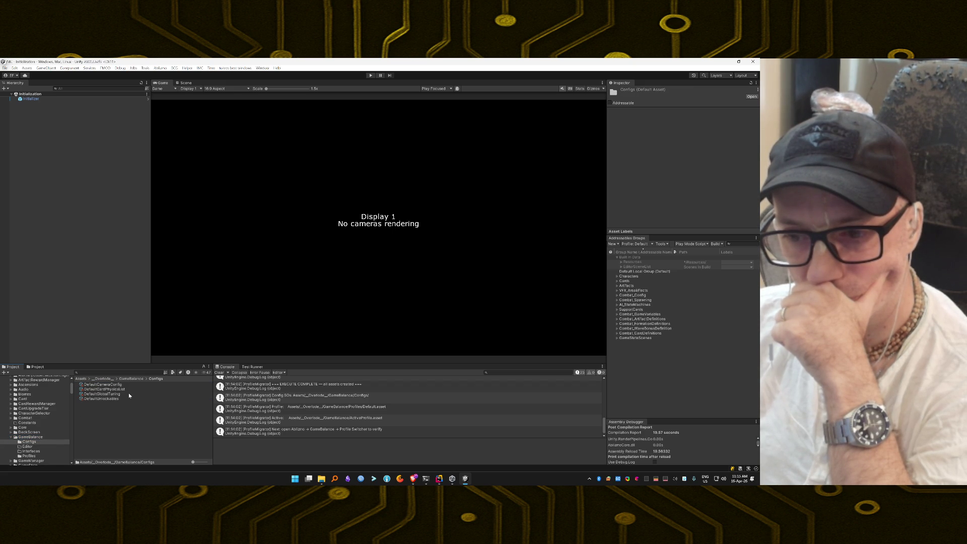
pyautogui.click(117, 385)
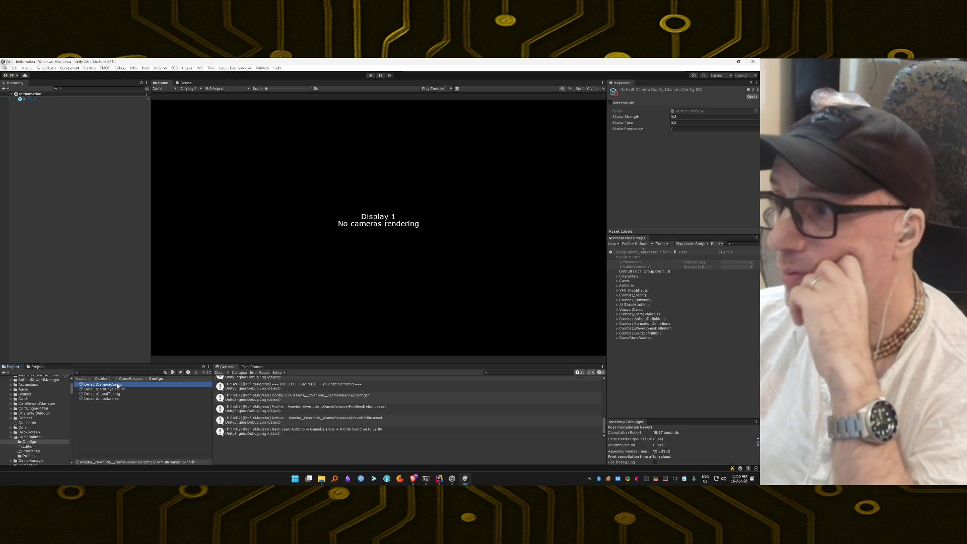
pyautogui.click(114, 389)
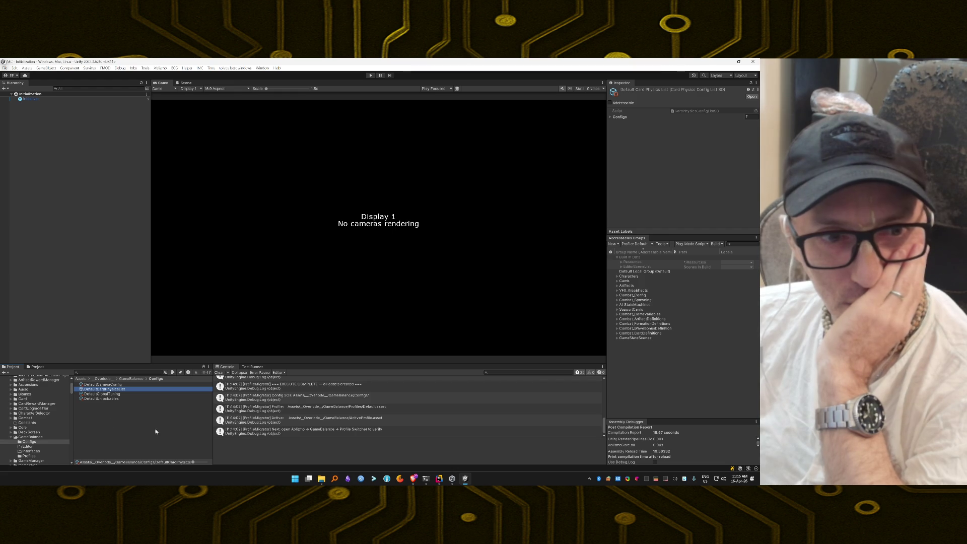
pyautogui.click(113, 394)
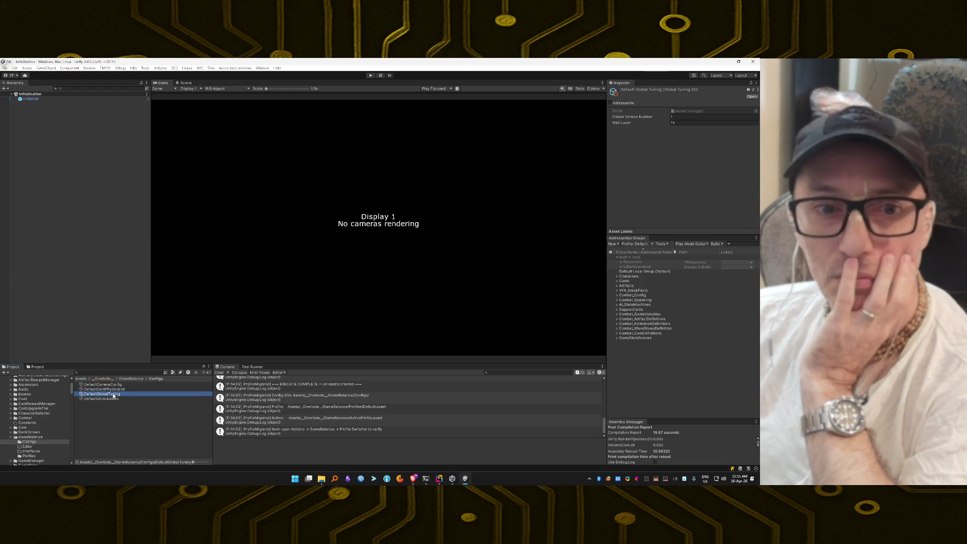
pyautogui.click(113, 400)
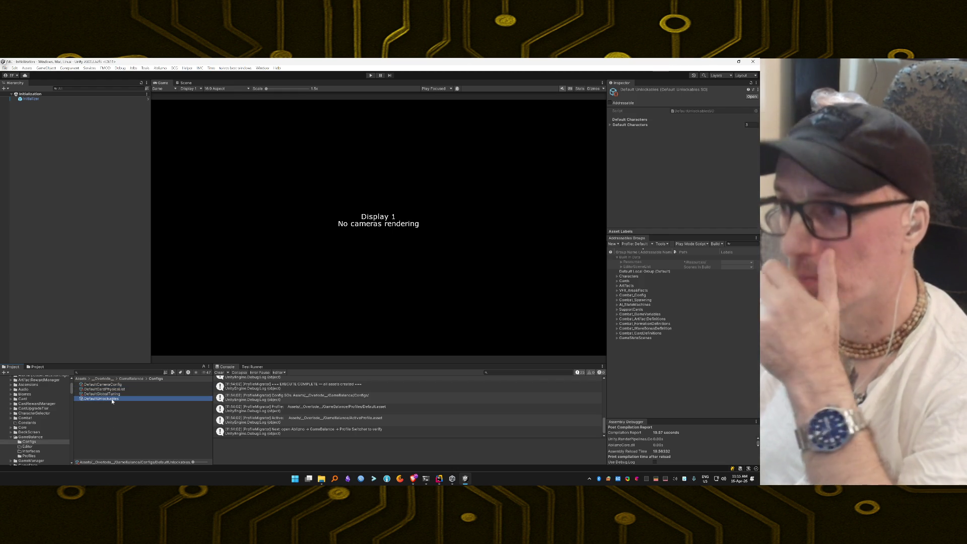
# Expand the Default Characters list, recheck the card physics and camera configs, then open Profiles.
pyautogui.click(610, 125)
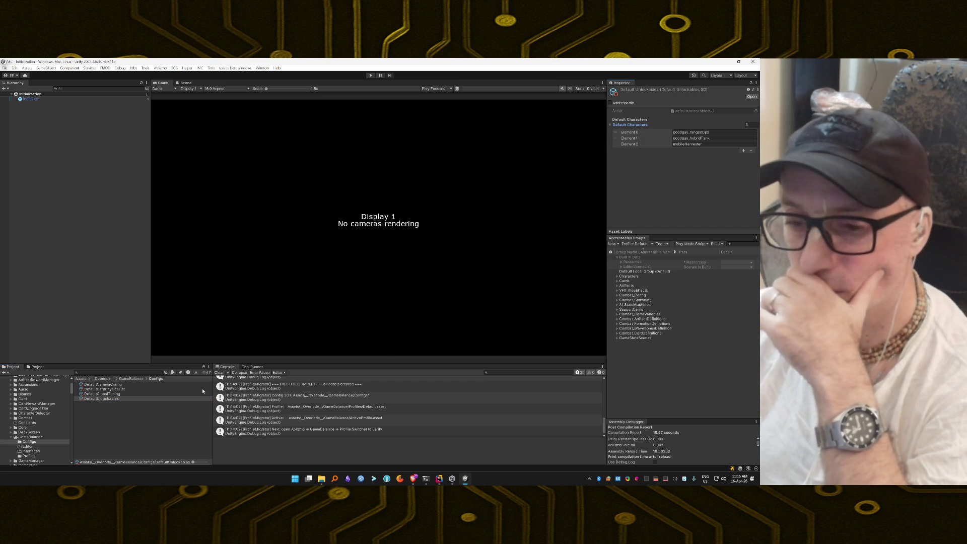
pyautogui.click(696, 145)
pyautogui.click(688, 166)
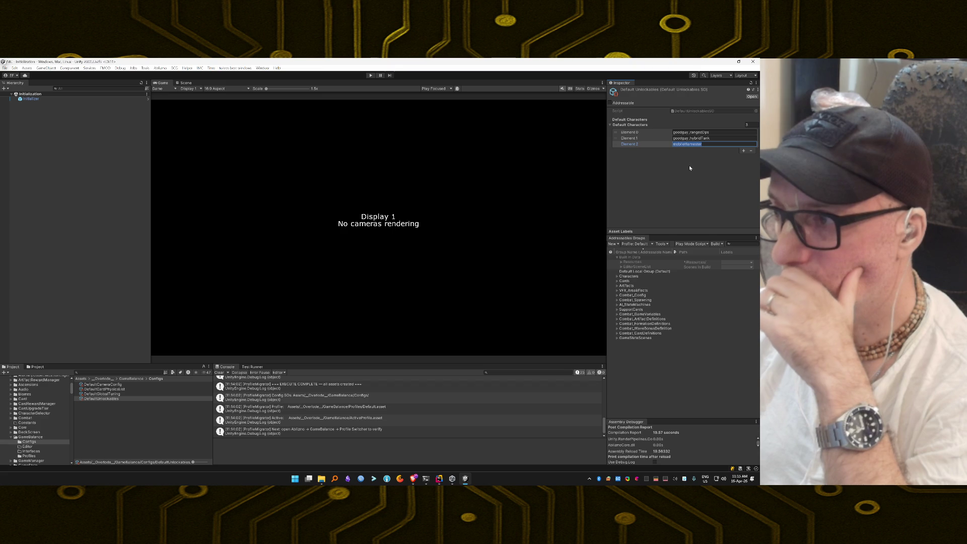
pyautogui.click(130, 389)
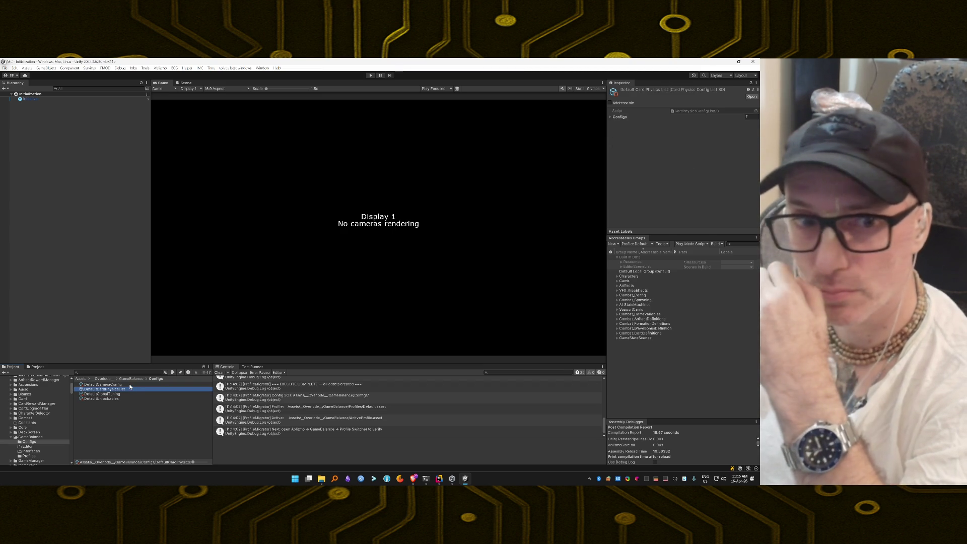
pyautogui.click(130, 385)
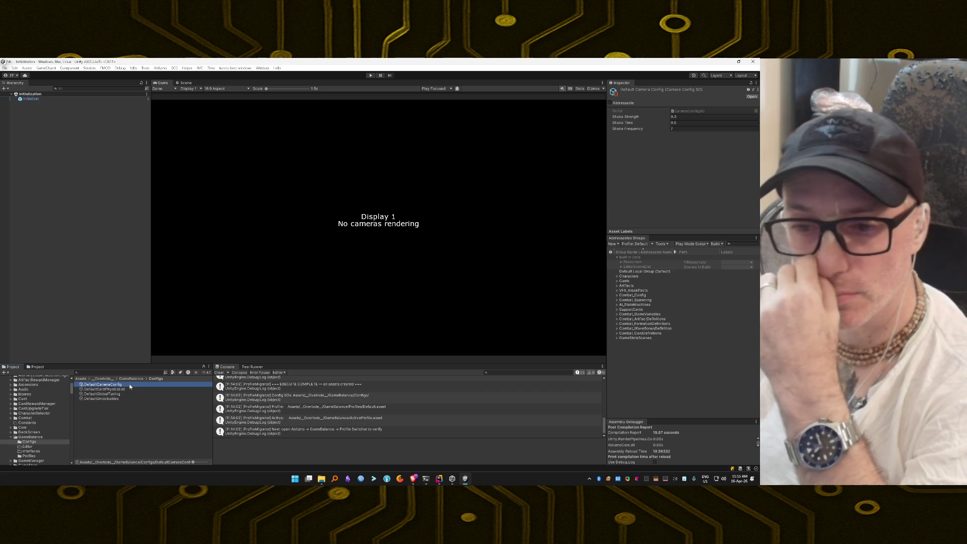
pyautogui.click(30, 456)
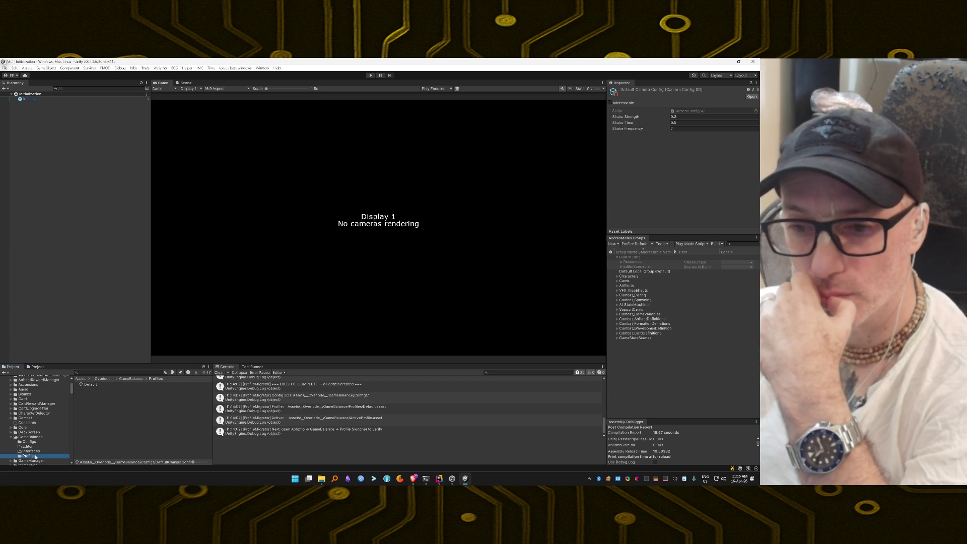
# Inspect the Default profile, finding its Levels list empty, then return to Claude Code.
pyautogui.click(91, 385)
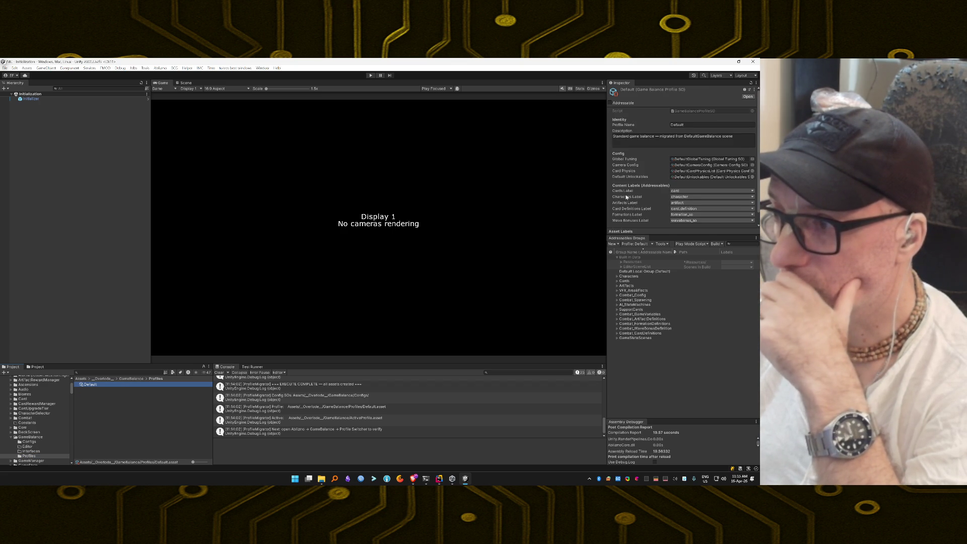
pyautogui.scroll(-1, 626, 197)
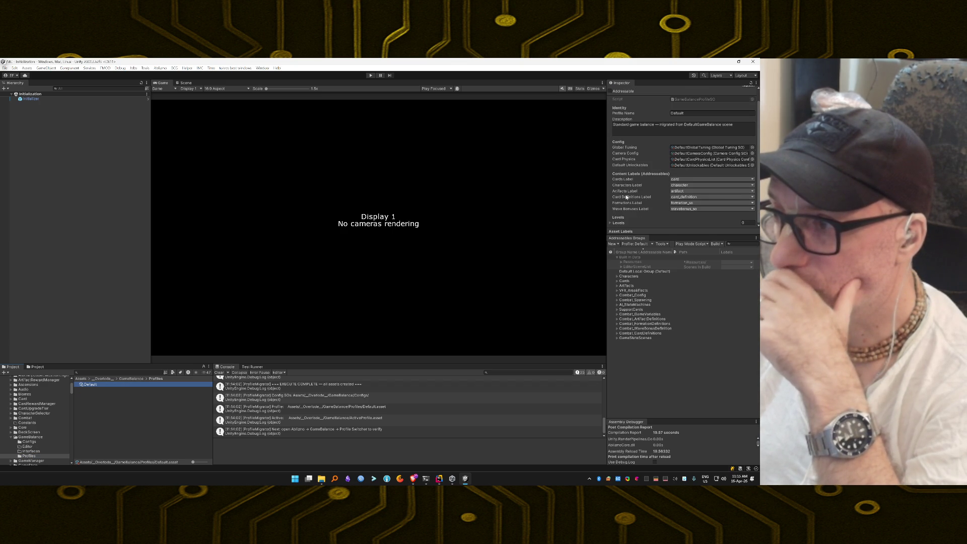
pyautogui.click(612, 224)
pyautogui.scroll(-1, 629, 190)
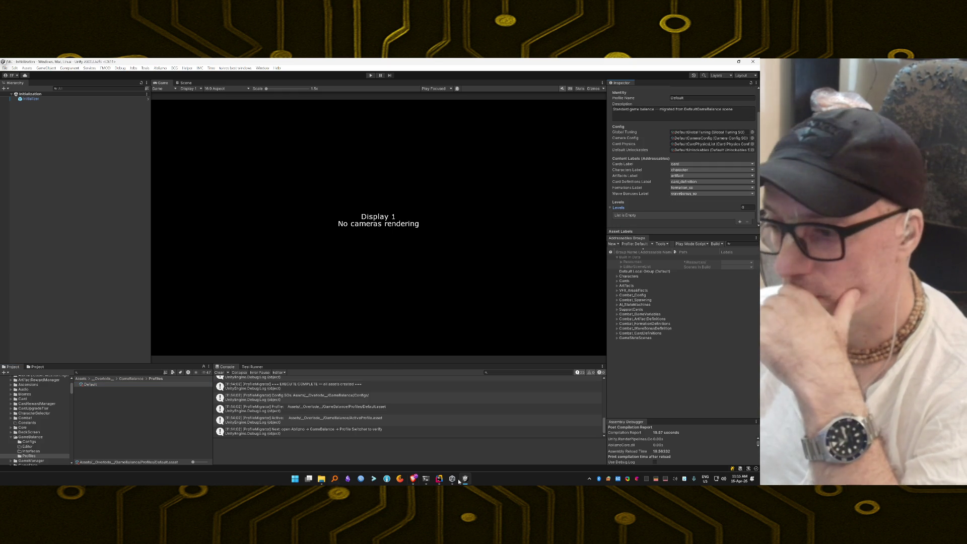
pyautogui.click(426, 478)
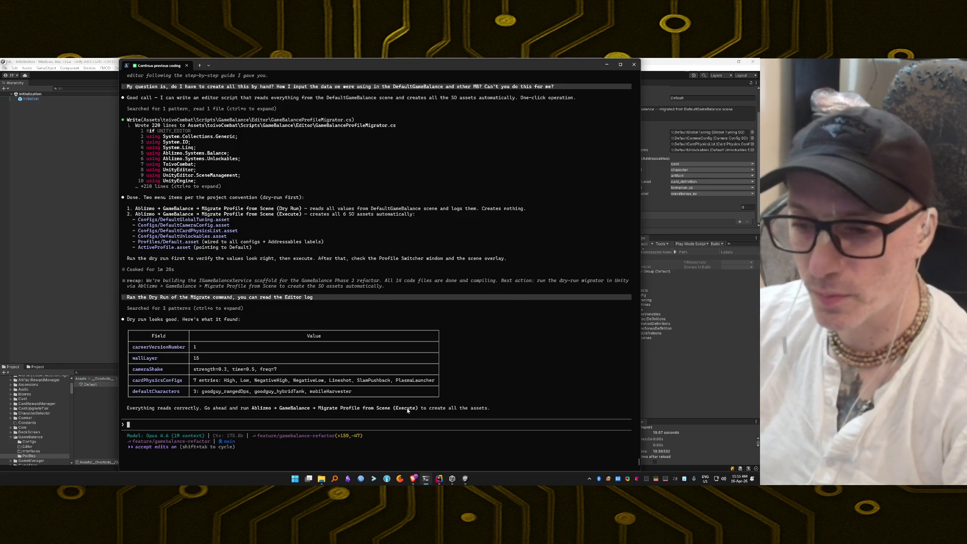
# Start telling Claude the Default profile has 0 levels, rechecking DefaultUnlockables in Unity.
pyautogui.write('Ran the ')
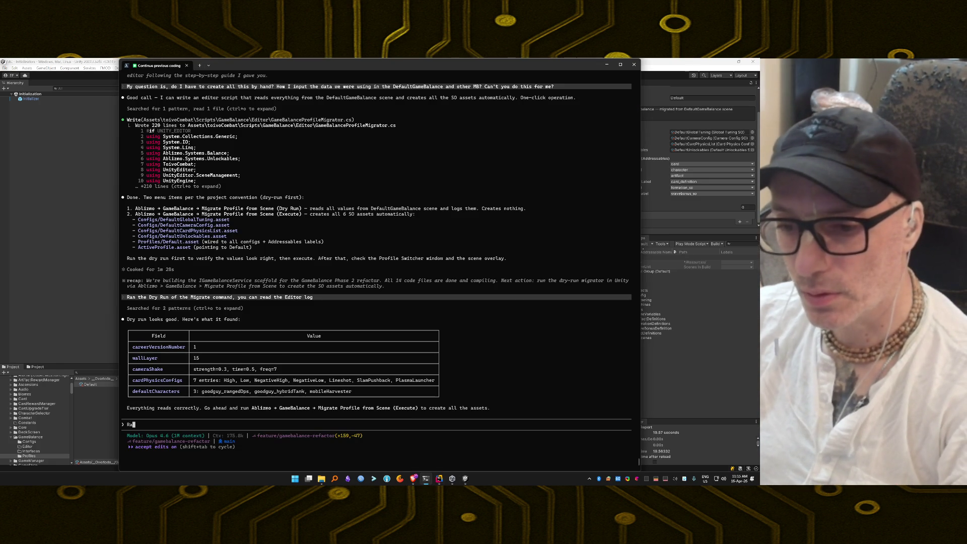
pyautogui.write('M')
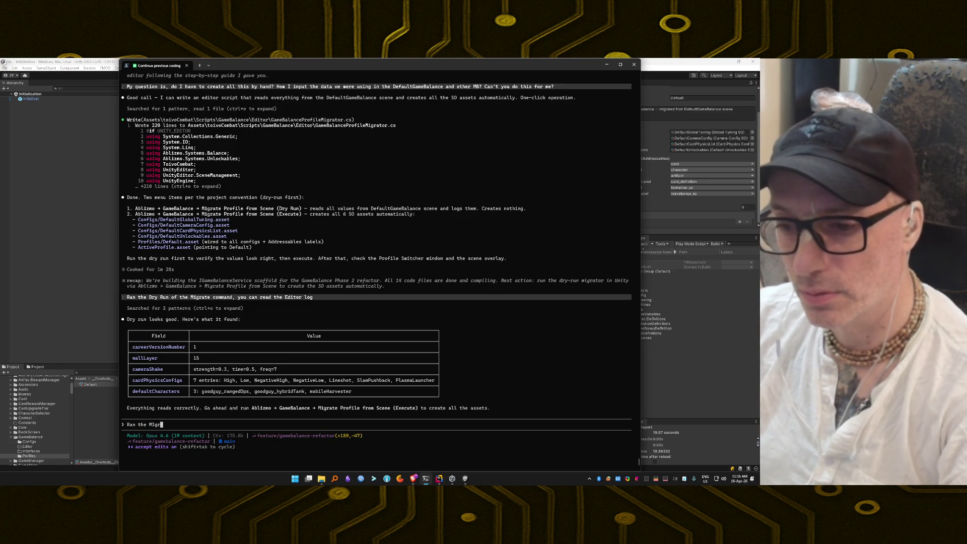
pyautogui.write('igrate exe')
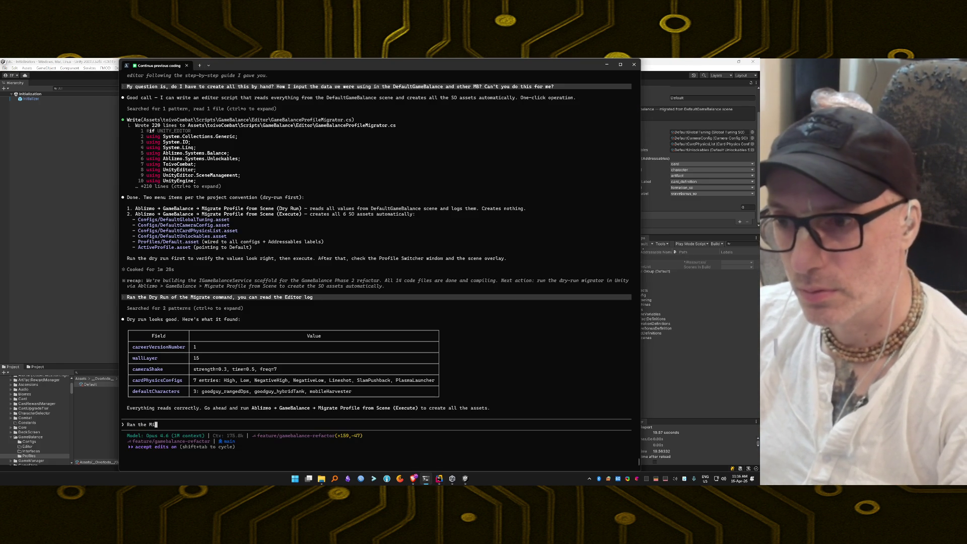
pyautogui.write('cute. There ')
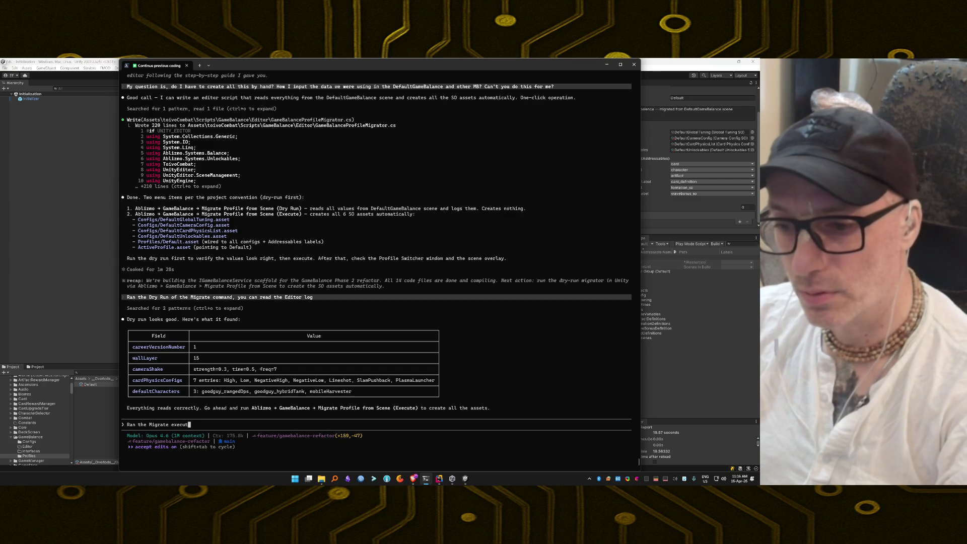
pyautogui.write('are 0 levels in ')
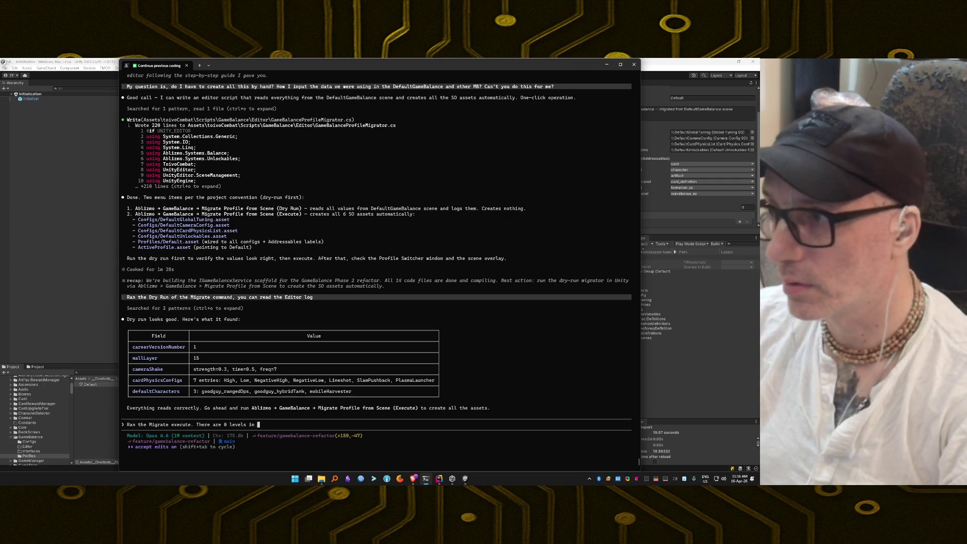
pyautogui.write('the Default profile')
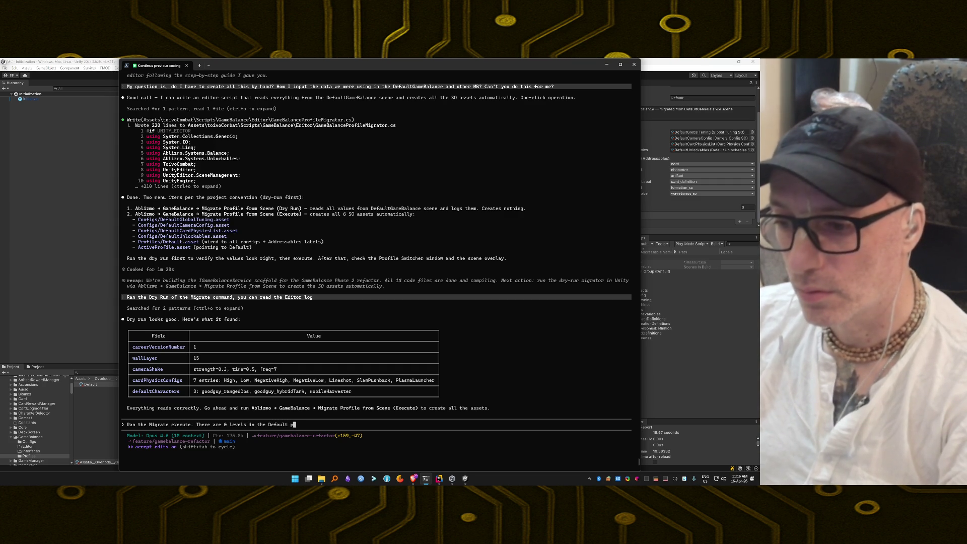
pyautogui.write(' and I see')
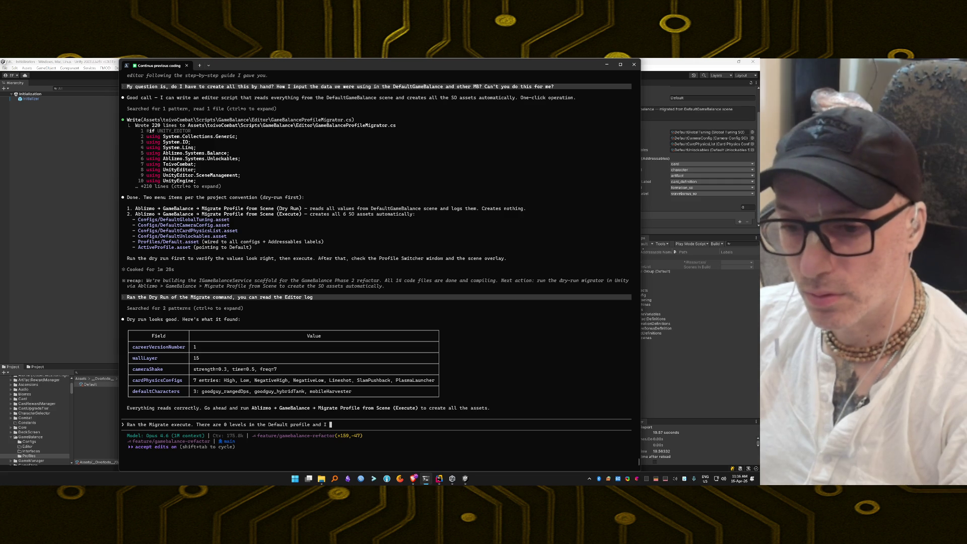
pyautogui.write(' that in the Confi')
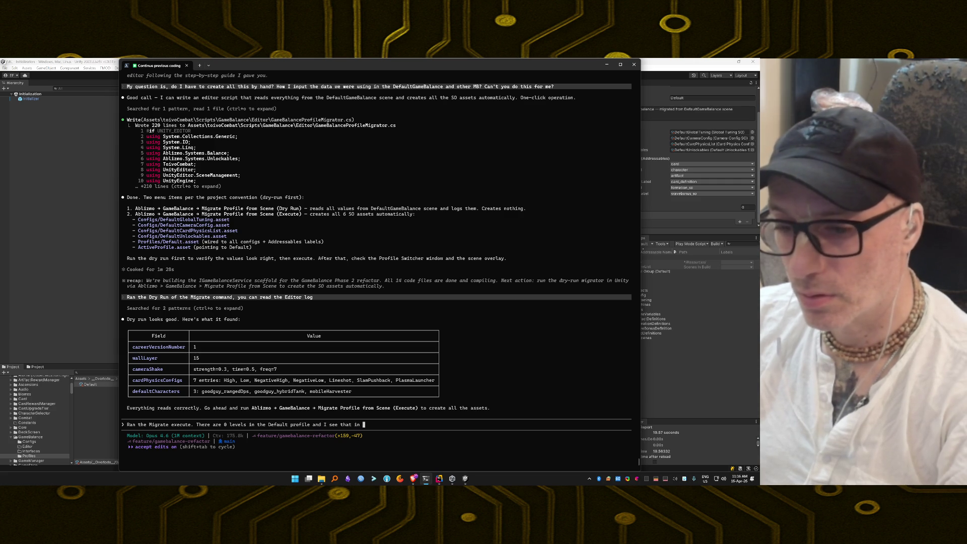
pyautogui.write('gs')
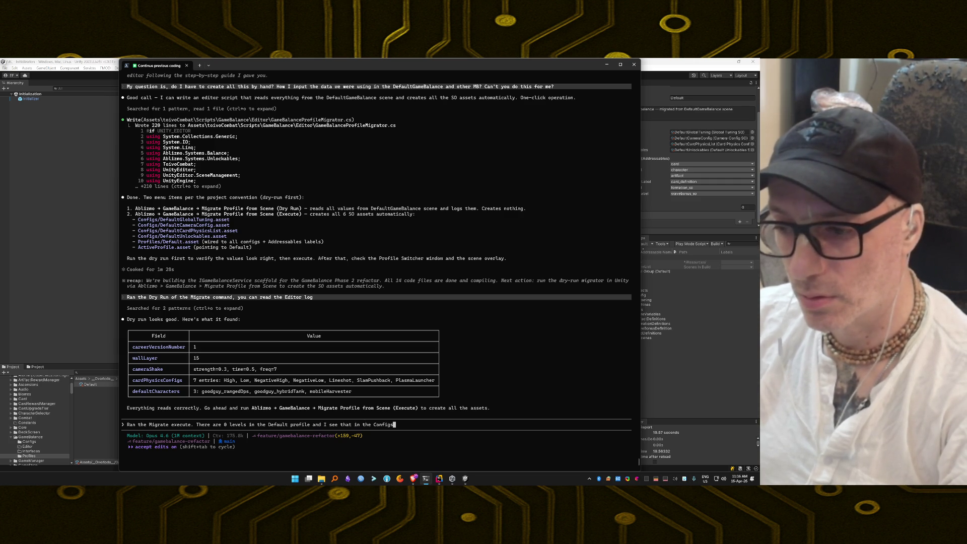
pyautogui.click(46, 439)
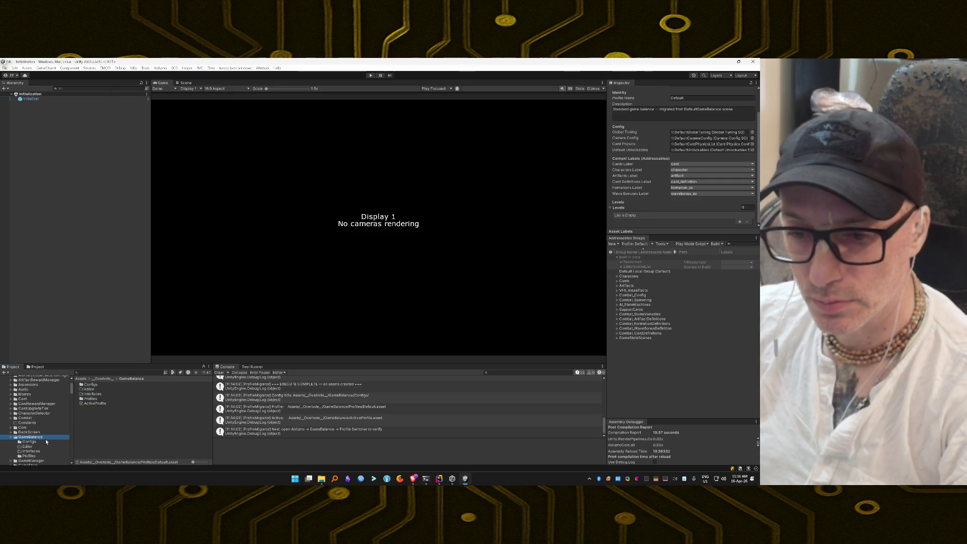
pyautogui.click(44, 442)
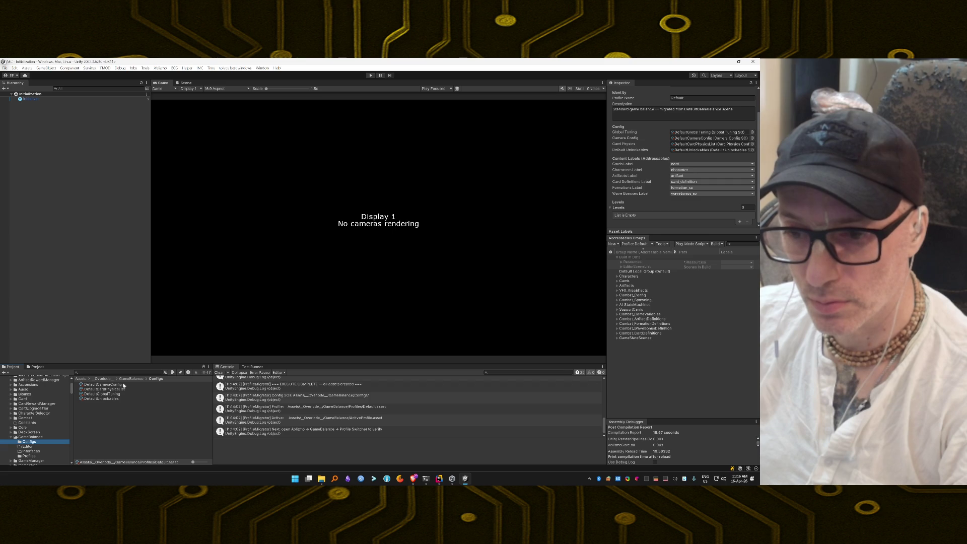
pyautogui.click(110, 399)
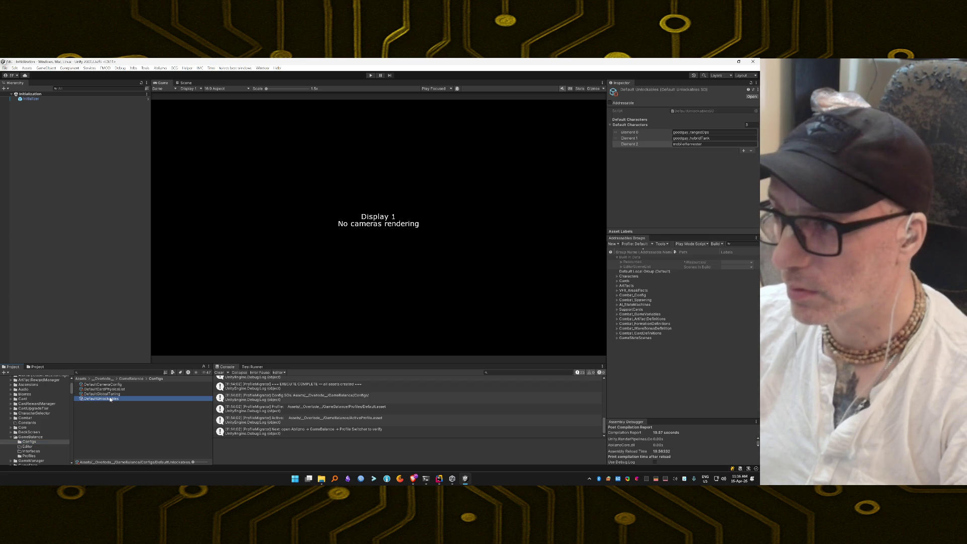
pyautogui.hotkey('alt', 'Tab')
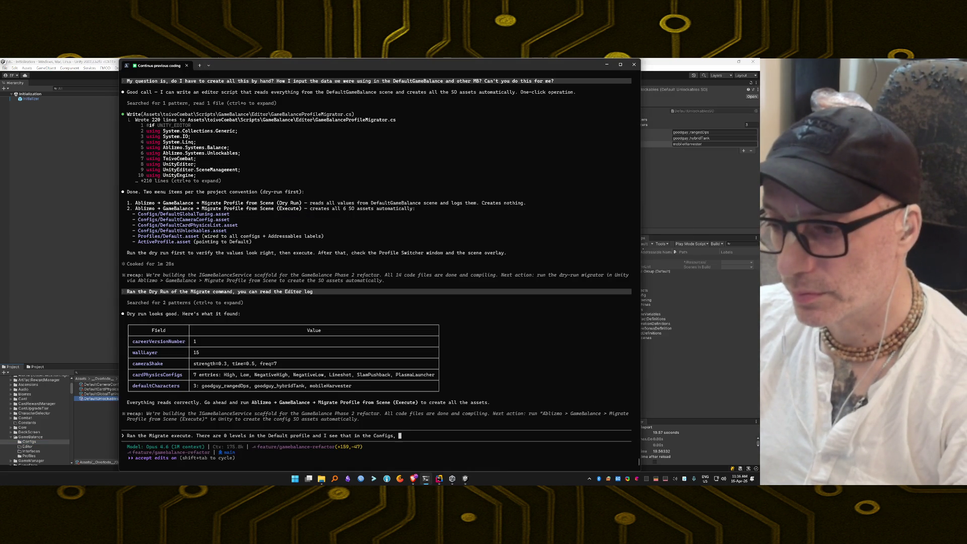
# Ask whether string-name-only default characters are right, then draft a Profile Switcher follow-up.
pyautogui.write('/DefaultUnlocka')
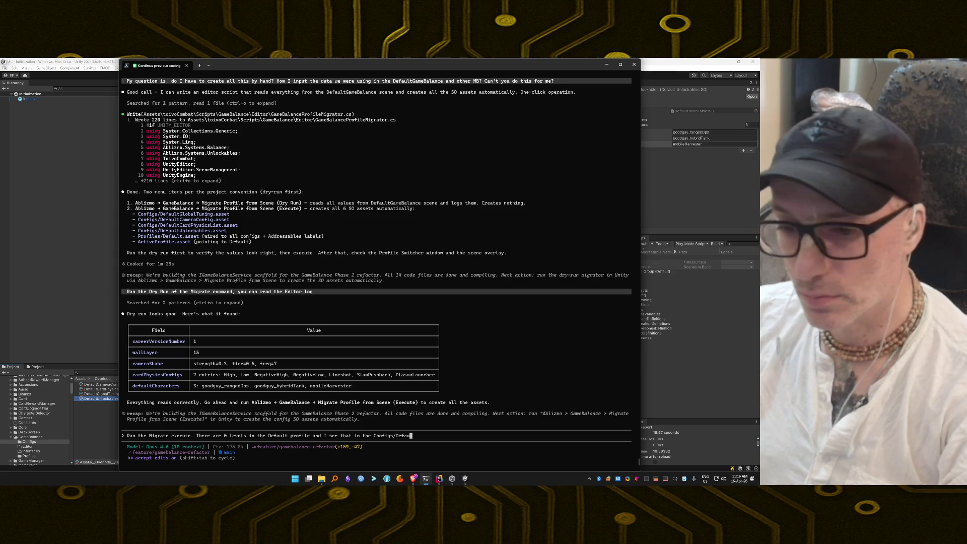
pyautogui.write('bles')
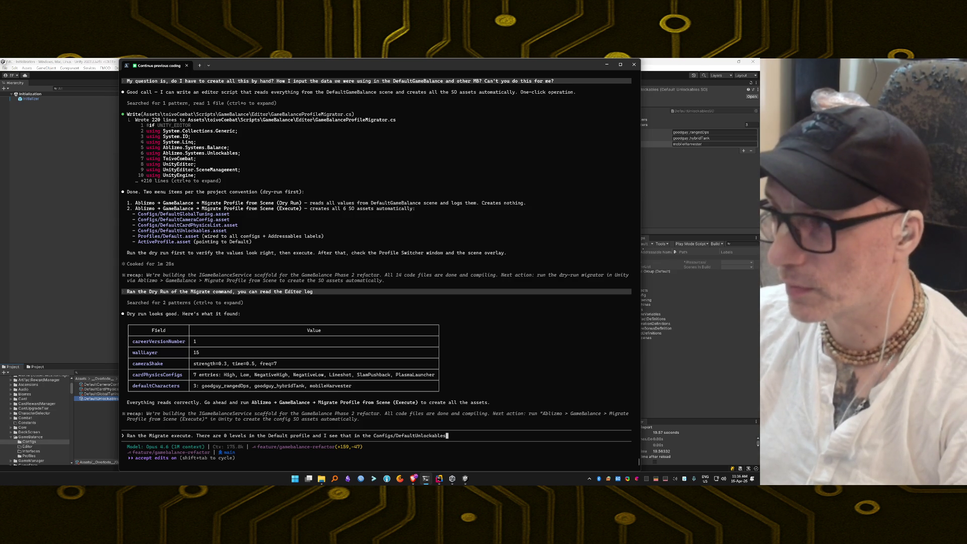
pyautogui.hotkey('alt', 'Tab')
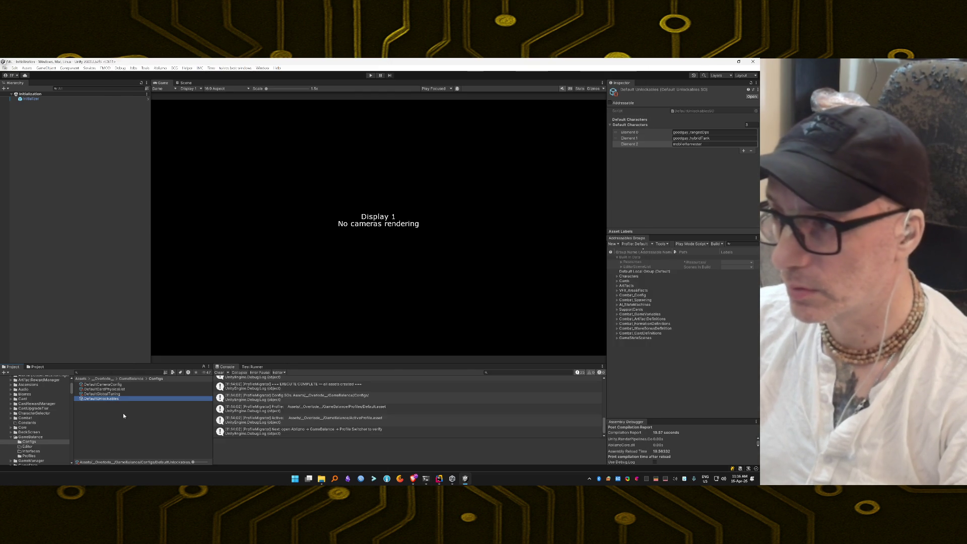
pyautogui.hotkey('alt', 'Tab')
pyautogui.write('default charact')
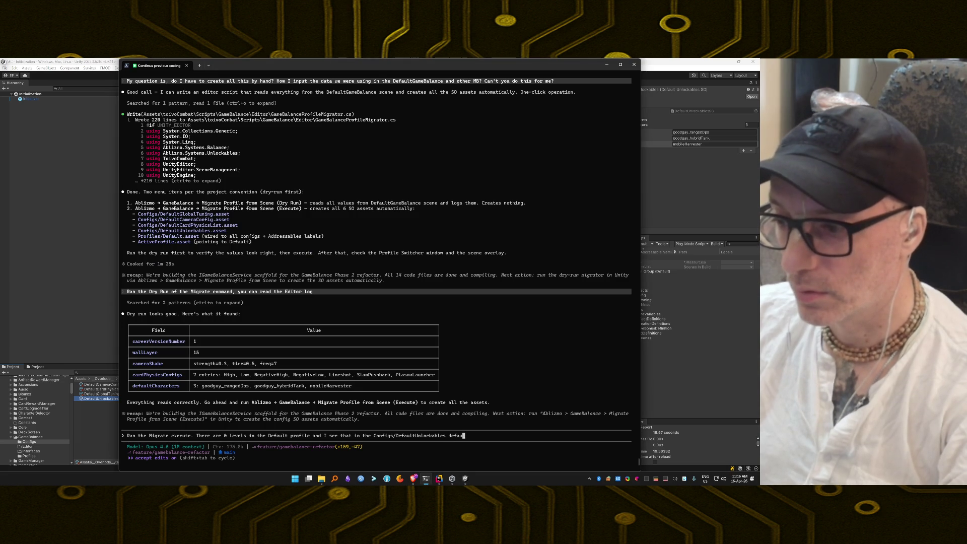
pyautogui.write('ers are re')
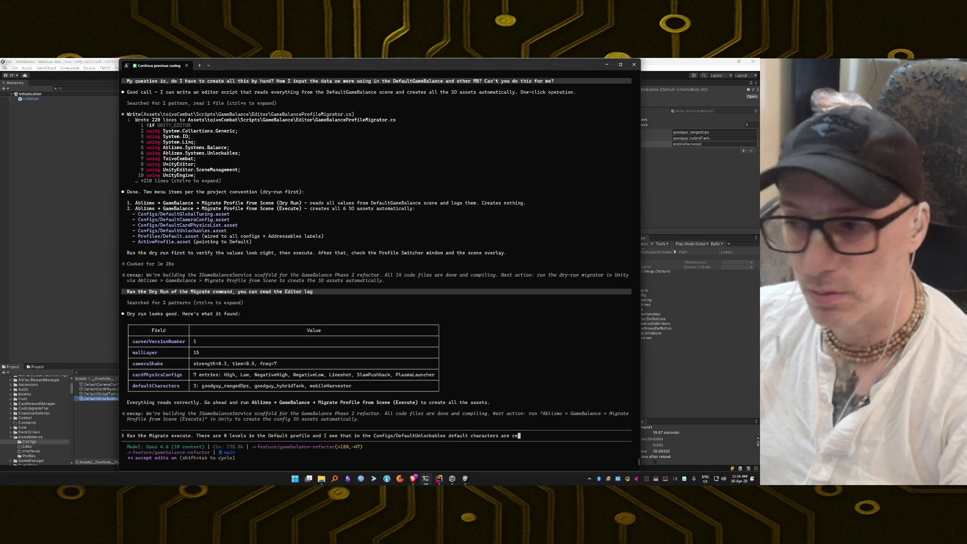
pyautogui.write('ferenced ')
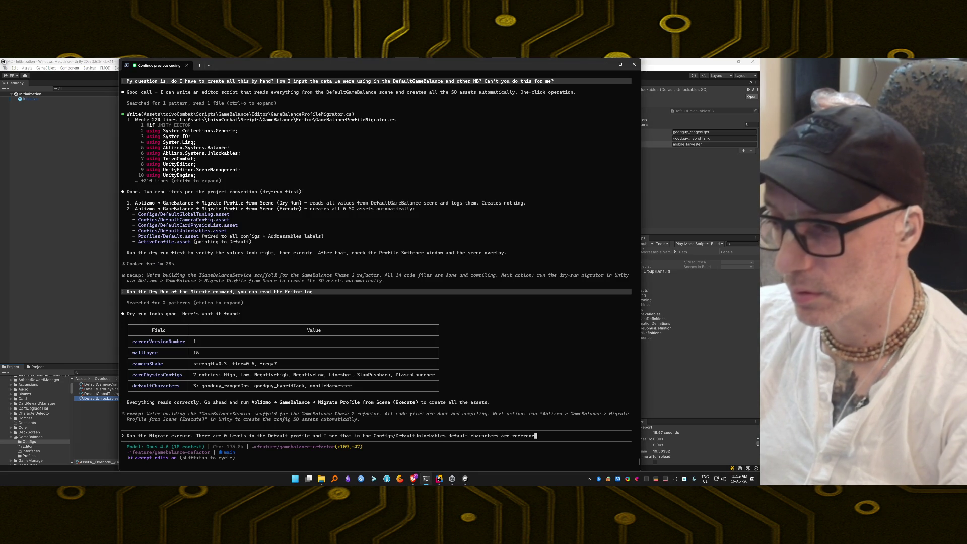
pyautogui.write('by string name o')
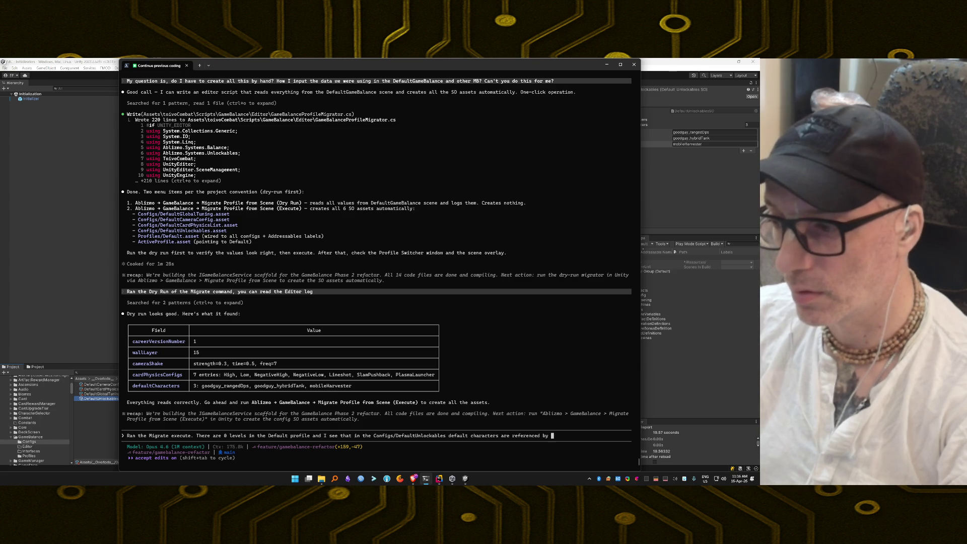
pyautogui.write('nly, is tha')
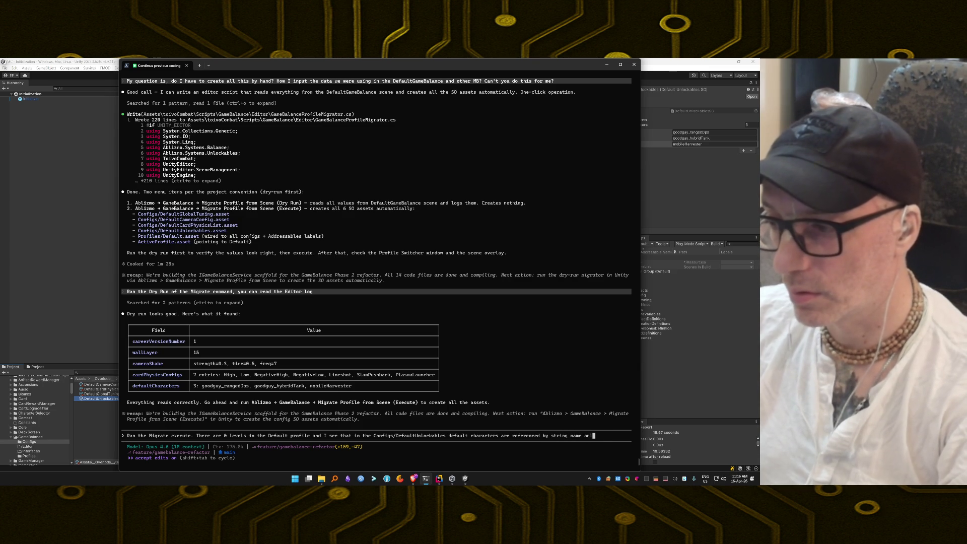
pyautogui.write('t right?')
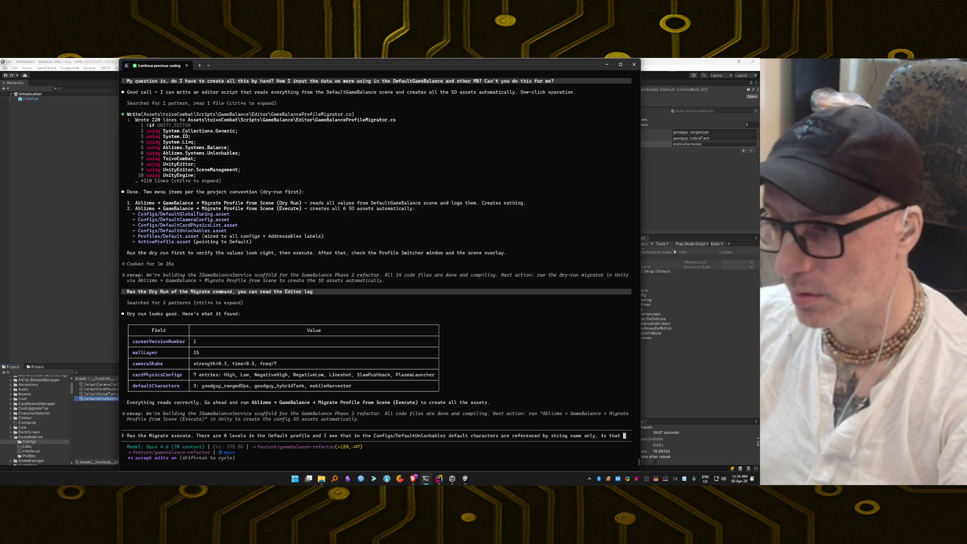
pyautogui.press('Return')
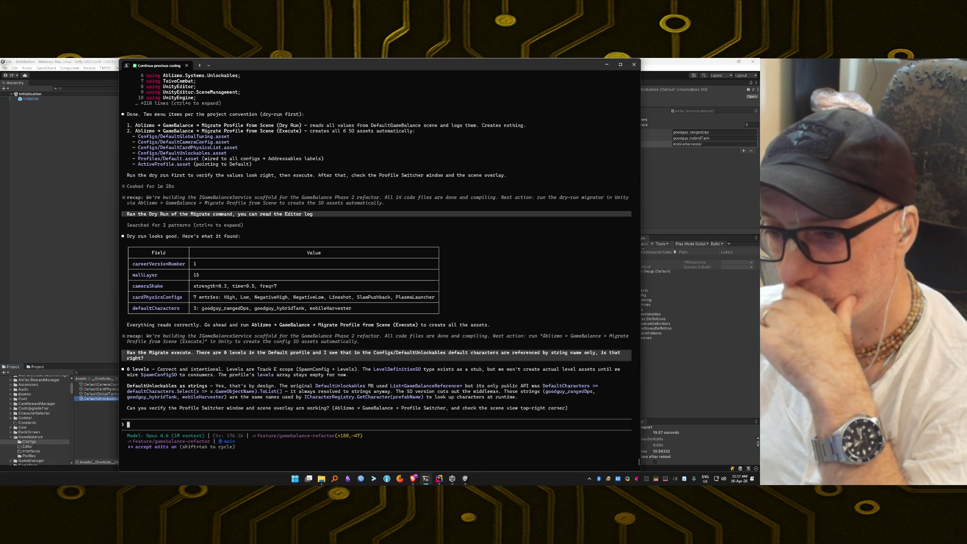
pyautogui.write('Profile Switcher in')
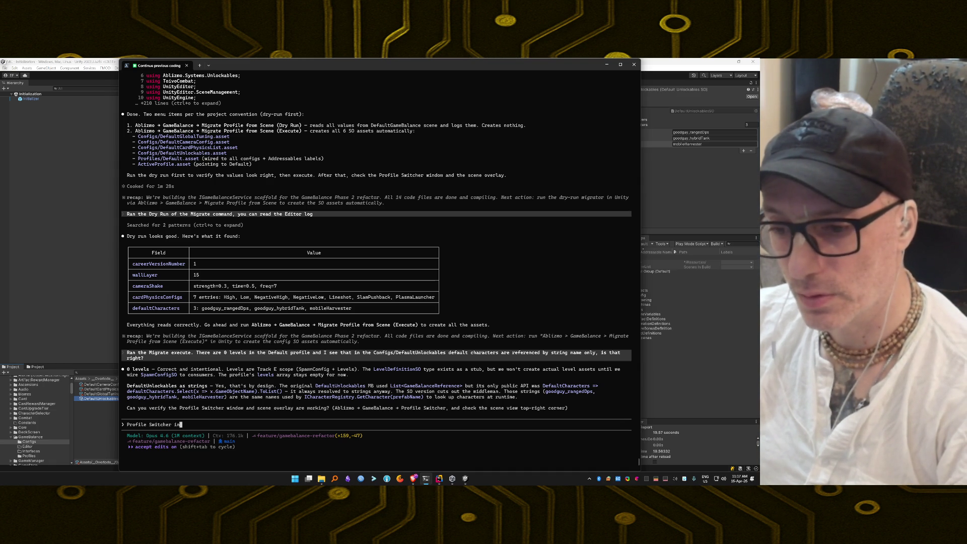
pyautogui.write(' the game?')
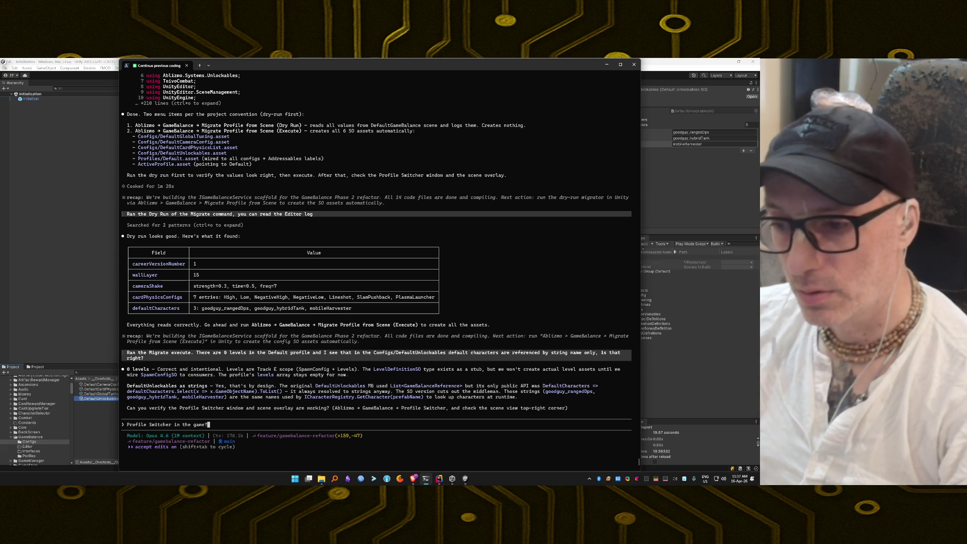
pyautogui.hotkey('alt', 'Tab')
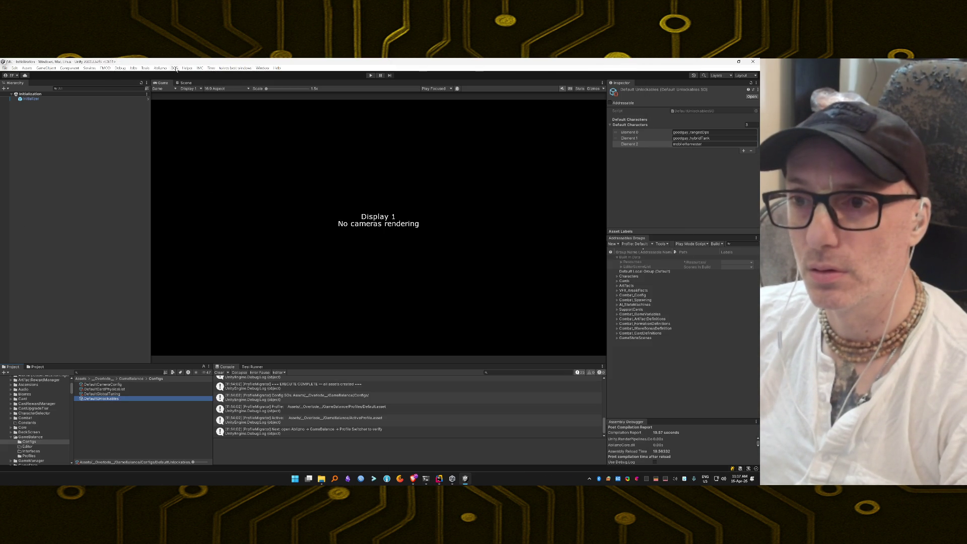
# Search the Abilizmo, Tools and Debug menus for a Profile Switcher, then resume the terminal draft.
pyautogui.click(160, 67)
pyautogui.moveTo(144, 69)
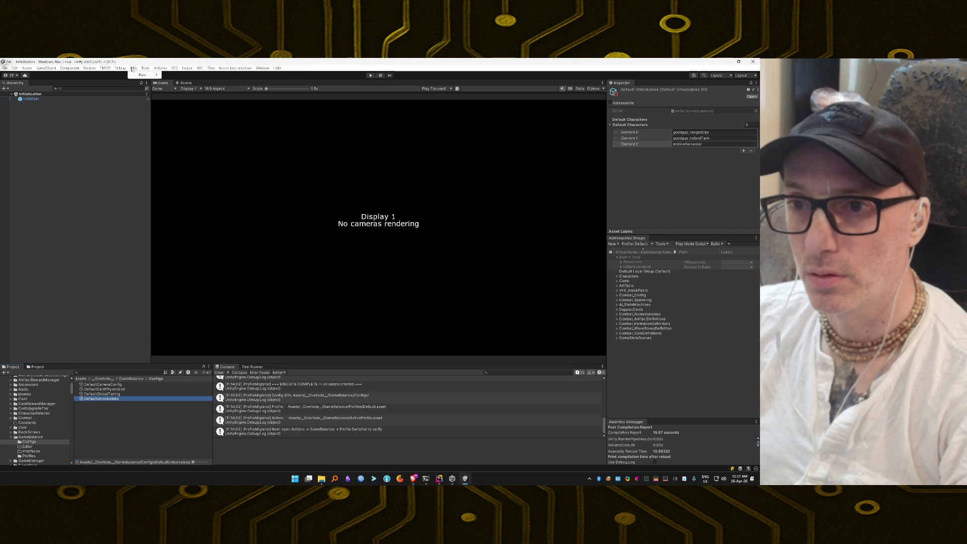
pyautogui.click(120, 68)
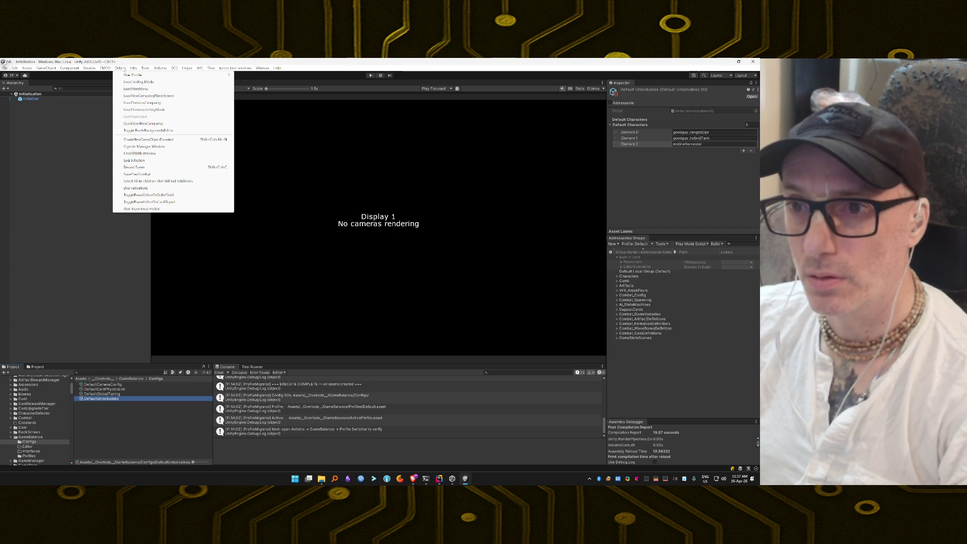
pyautogui.moveTo(131, 76)
pyautogui.hotkey('alt', 'Tab')
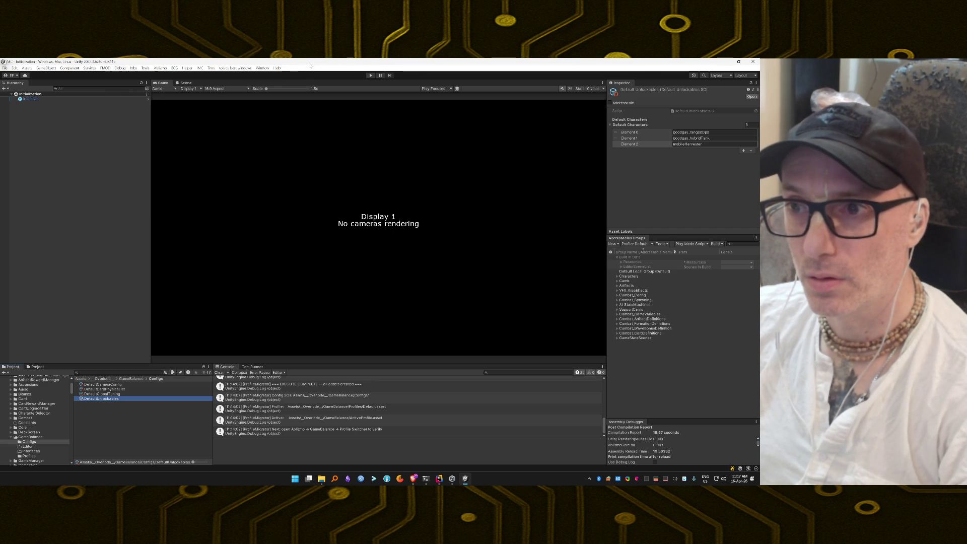
pyautogui.press('BackSpace')
pyautogui.press('BackSpace')
pyautogui.press('BackSpace')
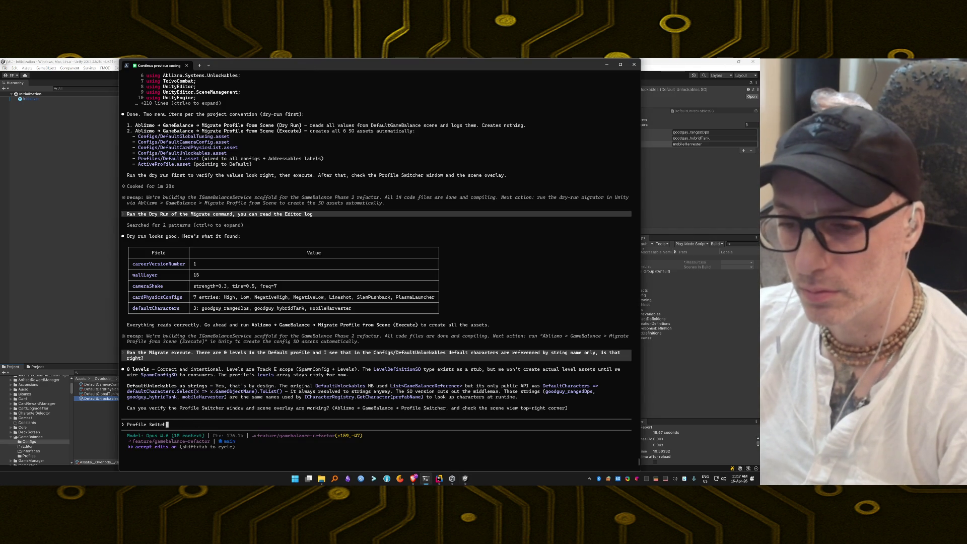
# Draft an unsent question asking what is meant by Profile Switcher windows and scene overlay.
pyautogui.write('When you talk about ')
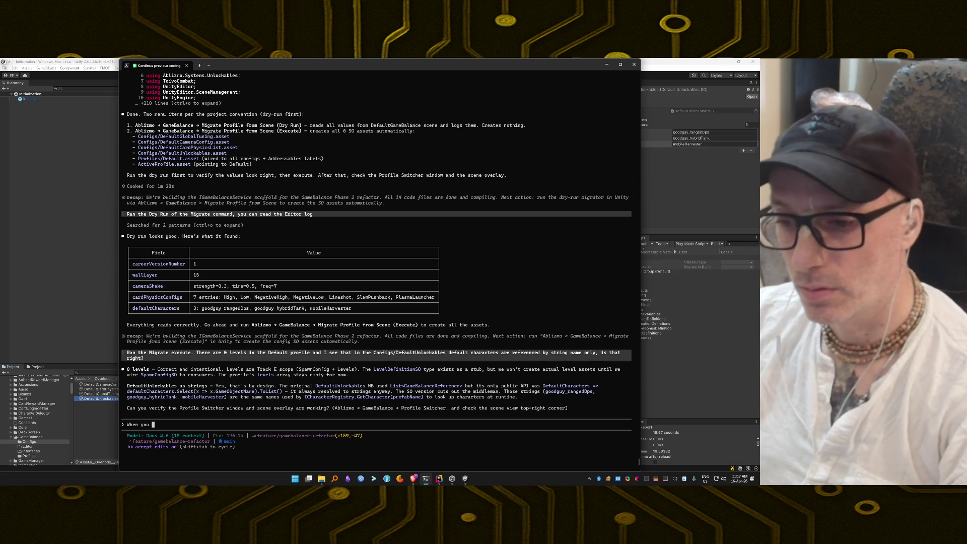
pyautogui.write('Profile S')
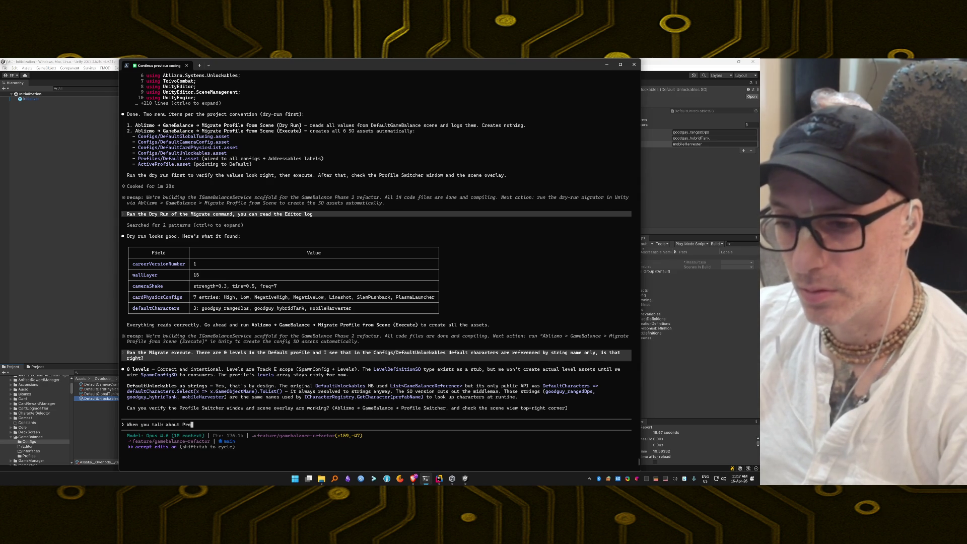
pyautogui.write('witcher wi')
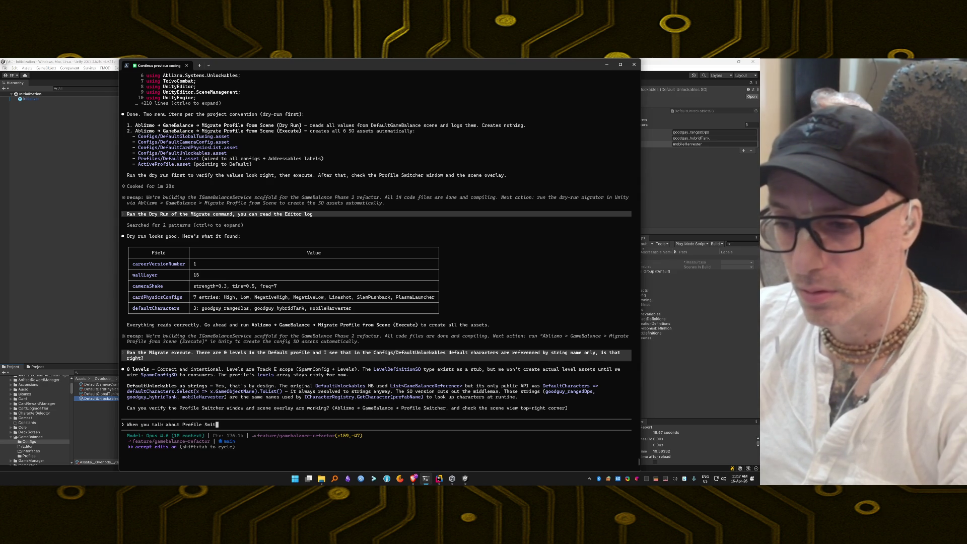
pyautogui.write('ndows what do you mean?')
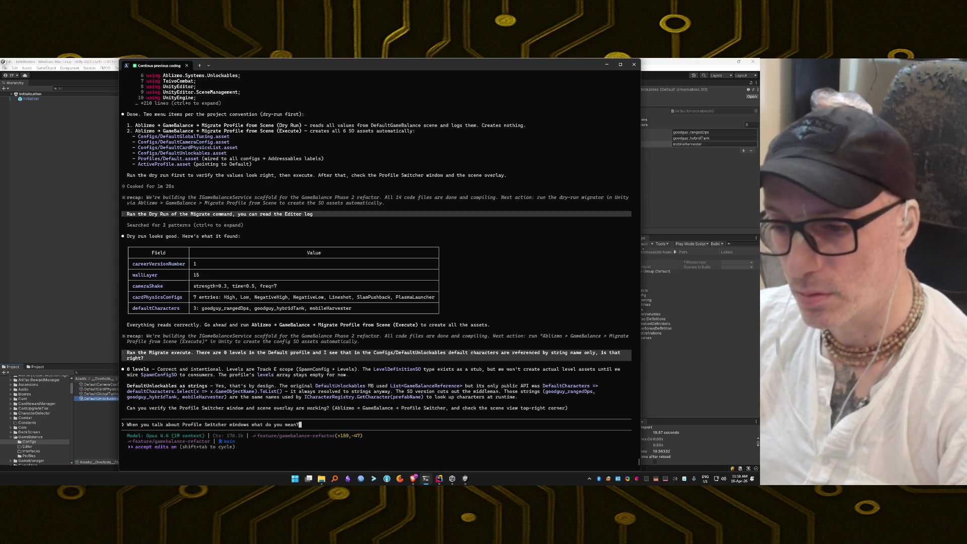
pyautogui.write('cene overlay')
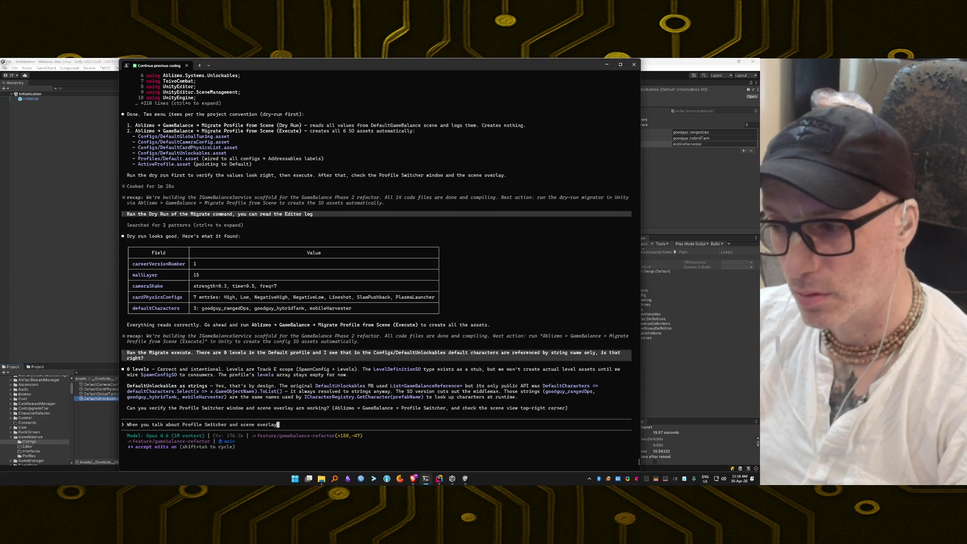
pyautogui.hotkey('alt', 'Tab')
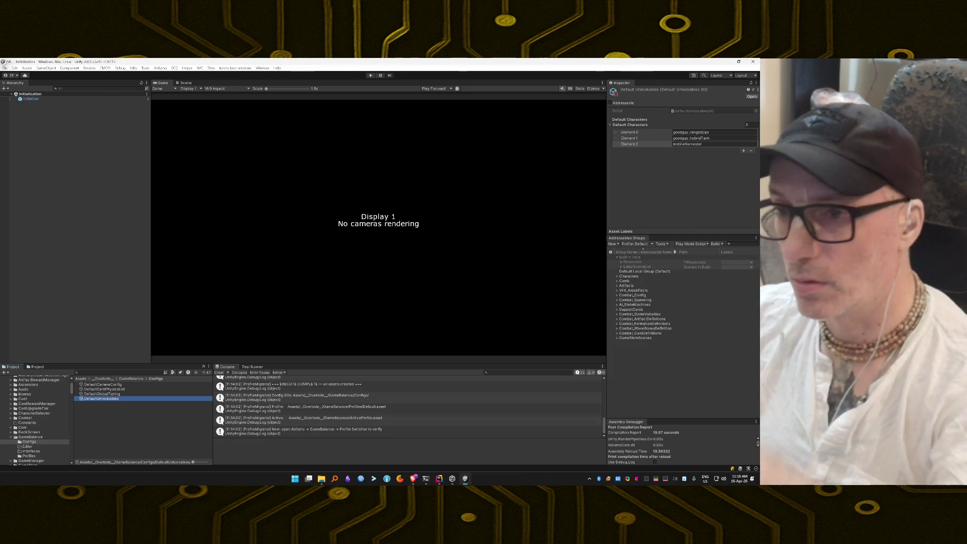
# Open Abilizmo > GameBalance > Profile Switcher and dock it beside Addressables Groups.
pyautogui.click(160, 68)
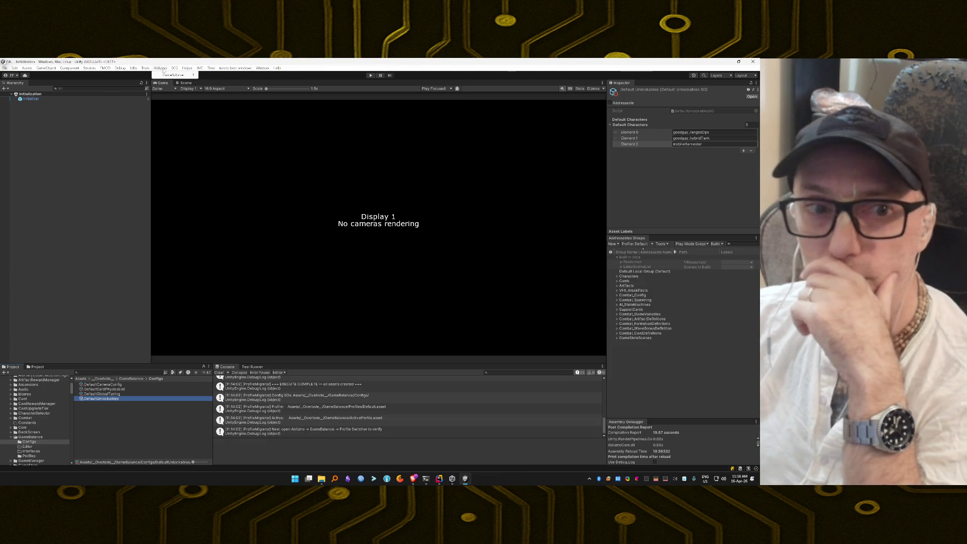
pyautogui.moveTo(176, 75)
pyautogui.moveTo(228, 75)
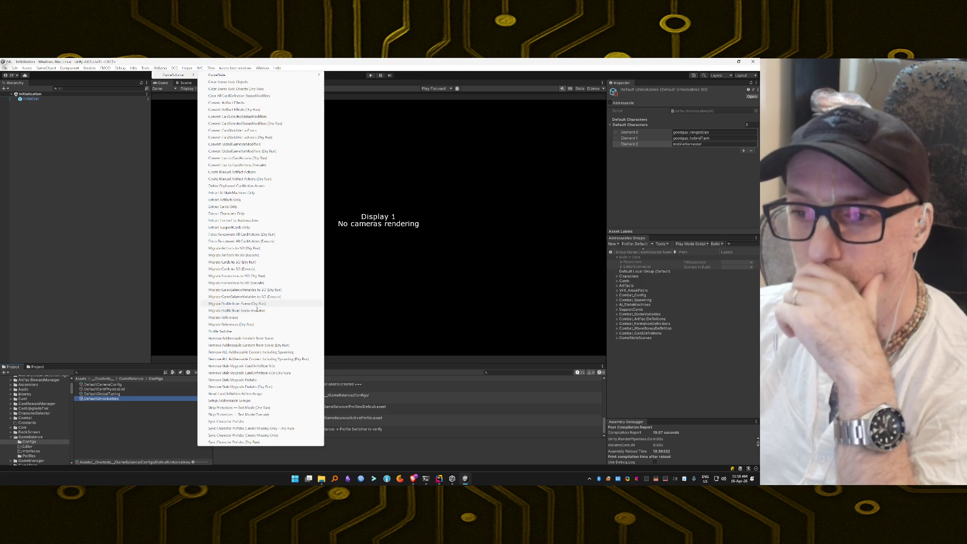
pyautogui.click(254, 332)
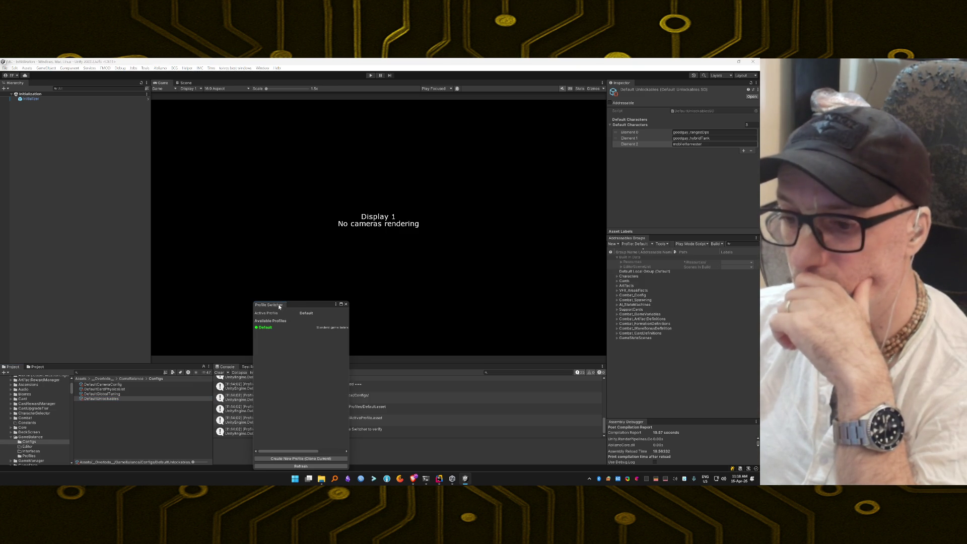
pyautogui.moveTo(280, 307)
pyautogui.mouseDown()
pyautogui.moveTo(486, 290)
pyautogui.moveTo(612, 264)
pyautogui.moveTo(652, 238)
pyautogui.mouseUp()
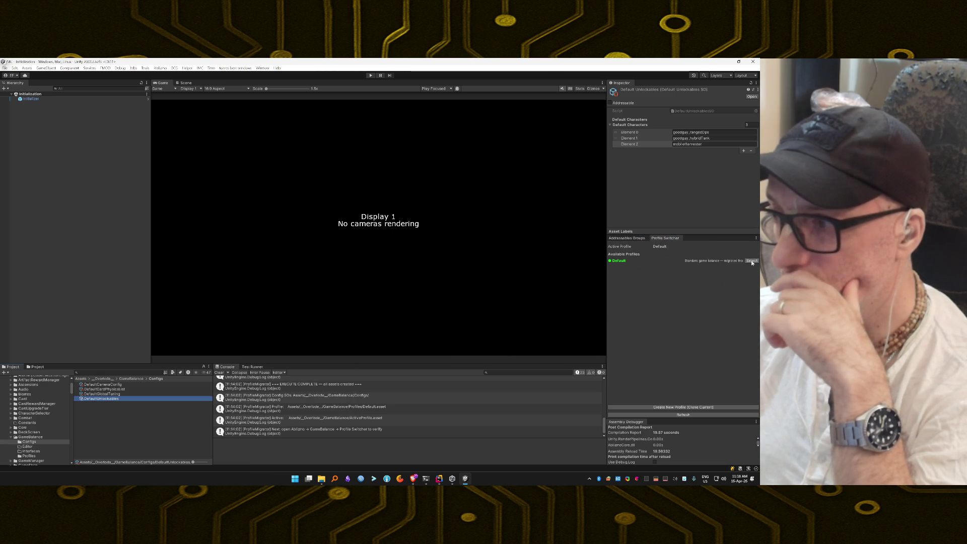
# Select the Default profile in the Profile Switcher to show its settings.
pyautogui.click(750, 261)
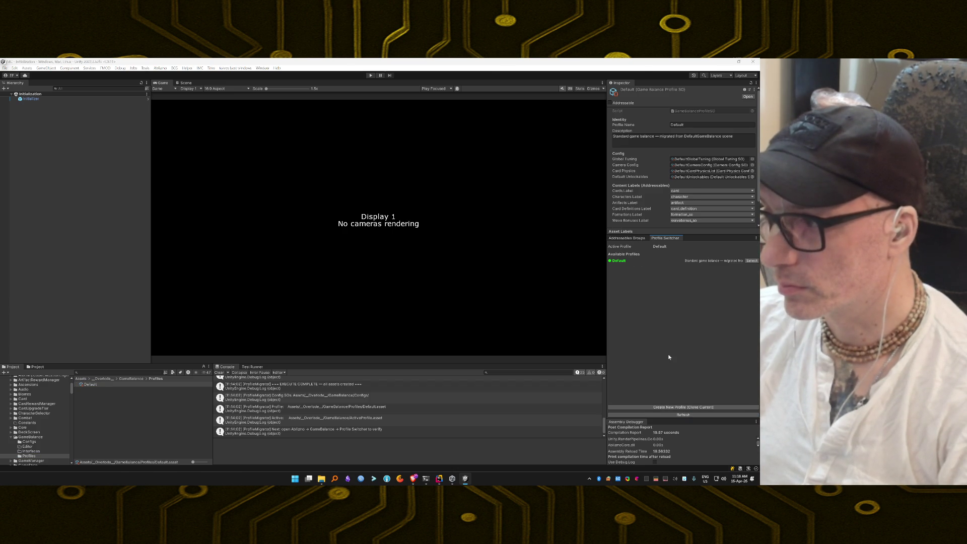
pyautogui.hotkey('alt', 'Tab')
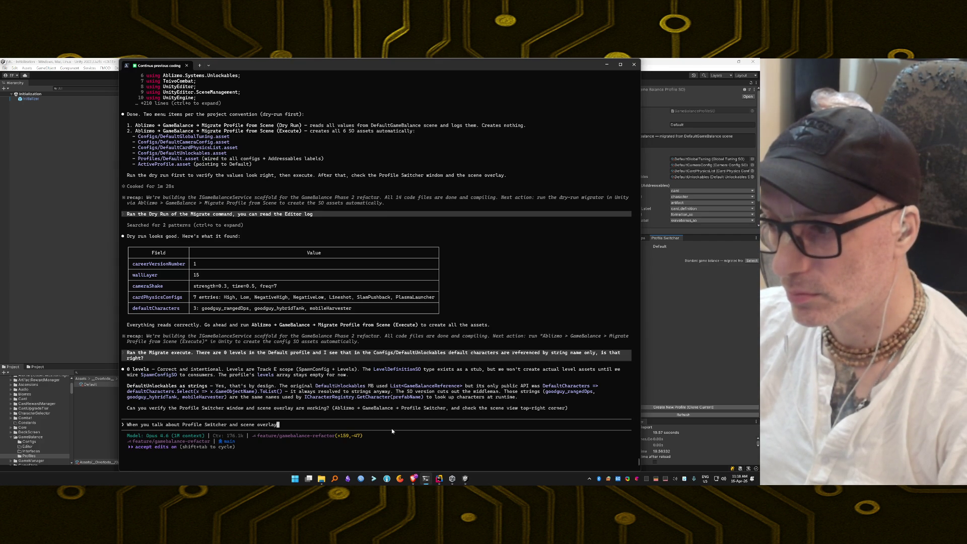
pyautogui.hotkey('alt', 'Tab')
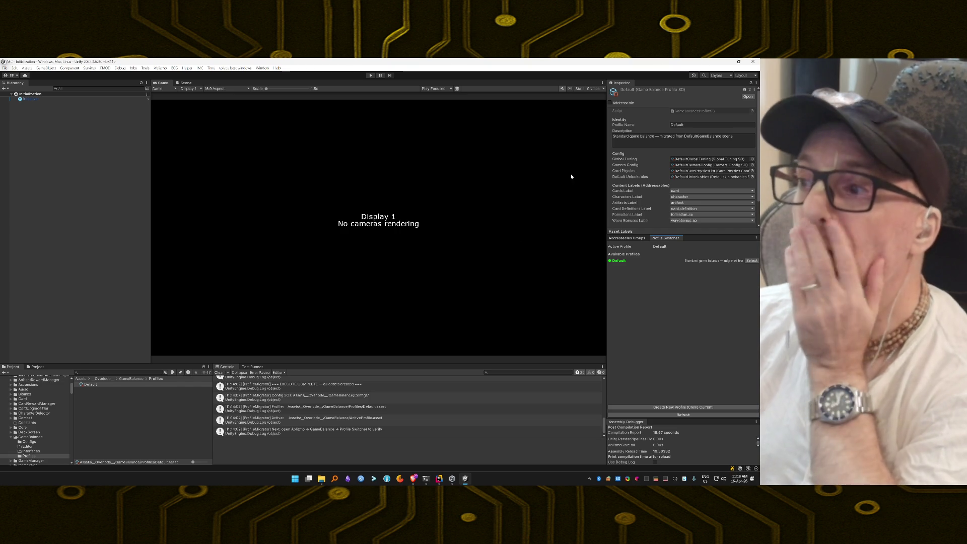
# Switch the main view from Game to Scene view.
pyautogui.click(190, 84)
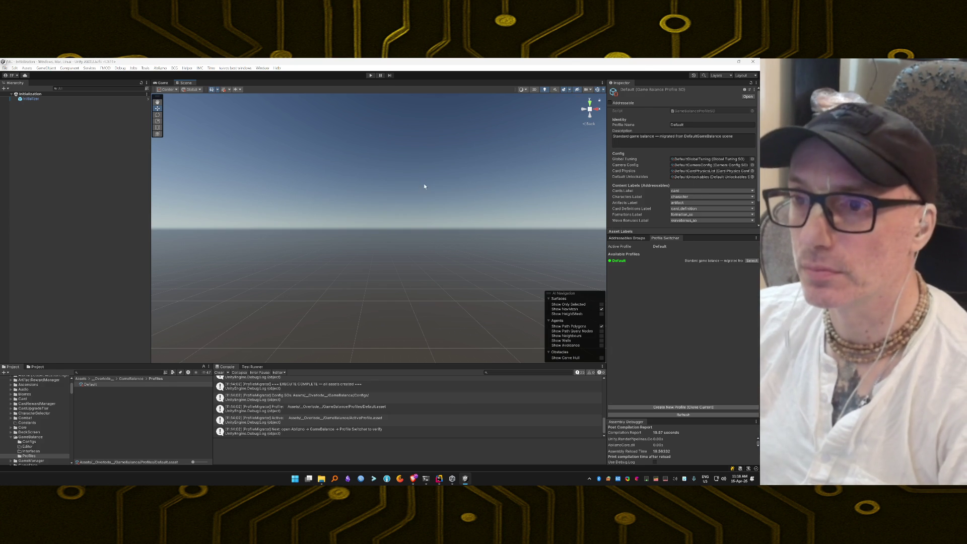
pyautogui.hotkey('alt', 'Tab')
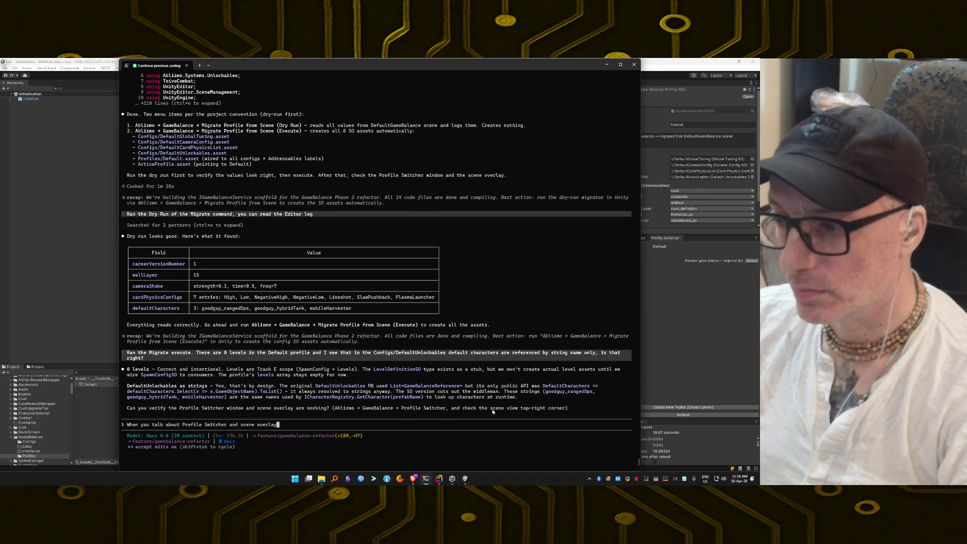
pyautogui.hotkey('alt', 'Tab')
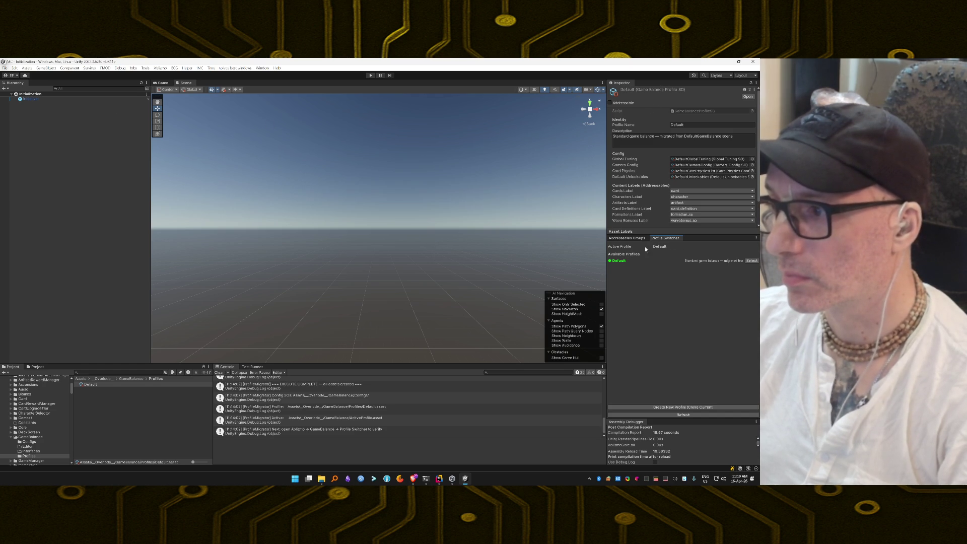
# Capture the Profile Switcher panel with ShareX and copy the image to the clipboard.
pyautogui.click(756, 238)
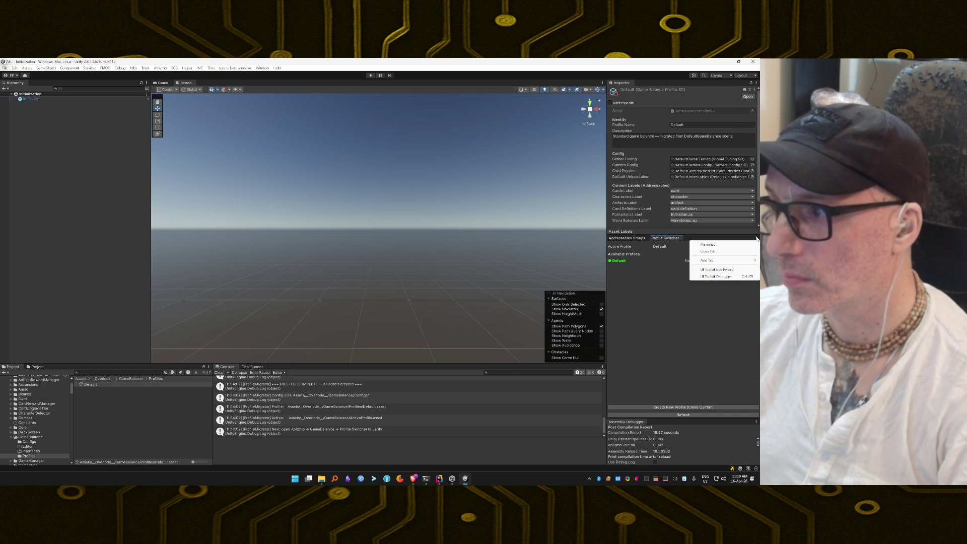
pyautogui.click(672, 320)
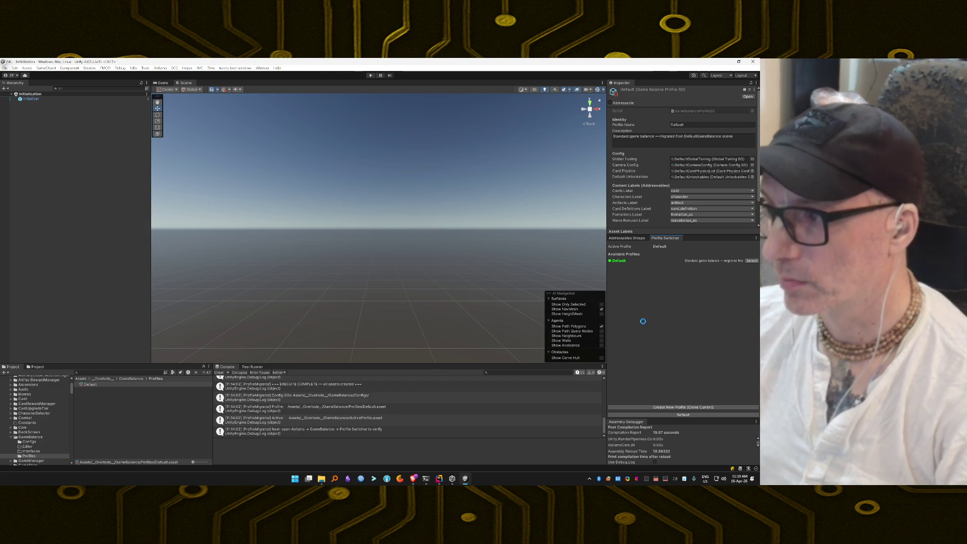
pyautogui.press('ctrl+Print')
pyautogui.click(637, 274)
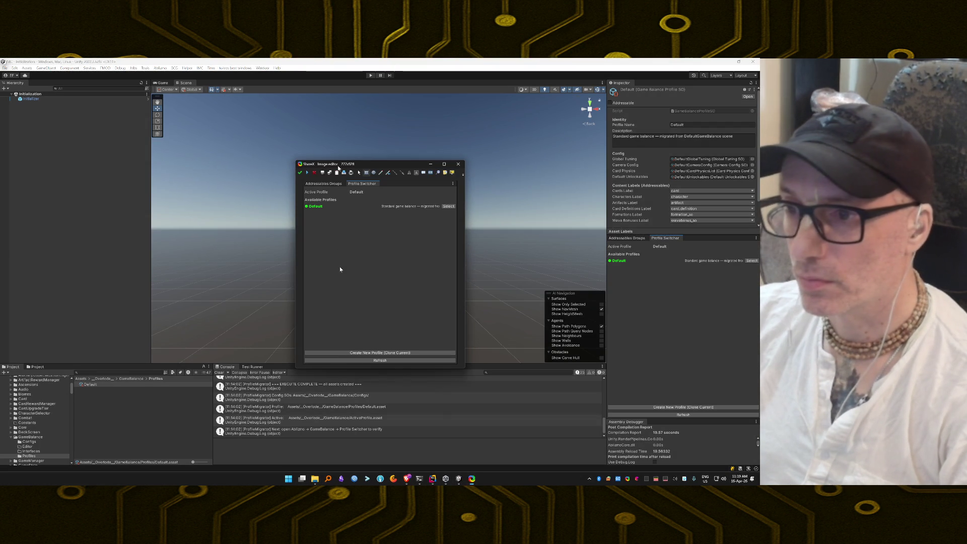
pyautogui.click(334, 173)
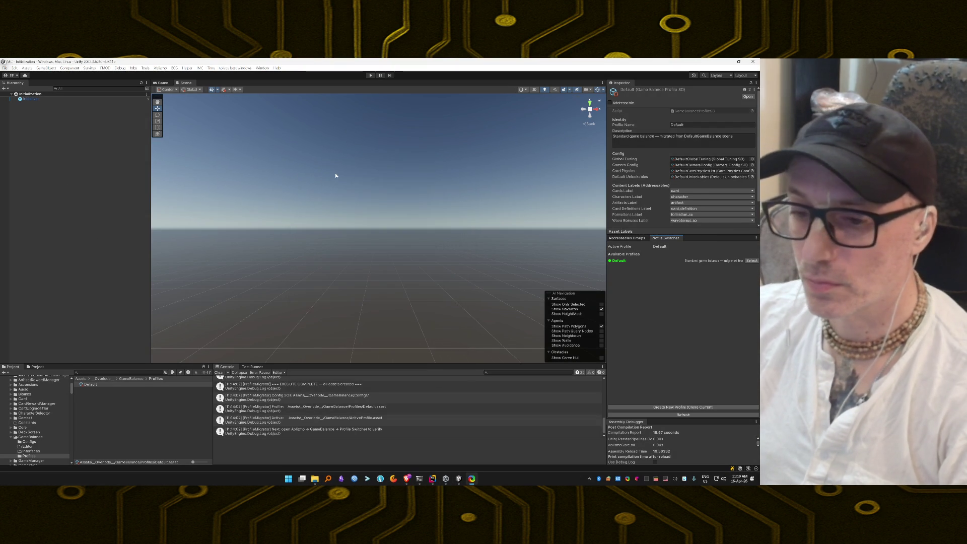
pyautogui.hotkey('alt', 'Tab')
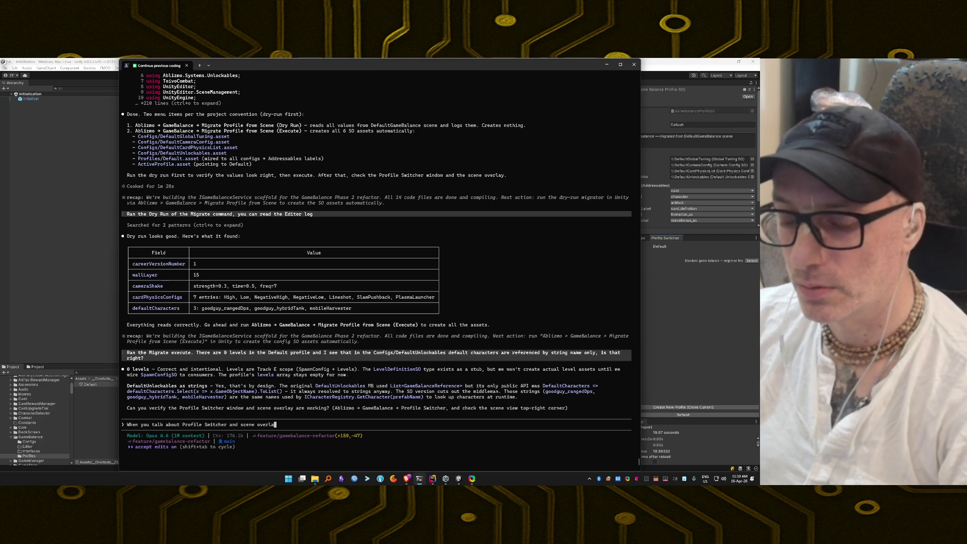
# Replace the terminal draft with 'Profile switcher works like this'.
pyautogui.press('BackSpace')
pyautogui.press('BackSpace')
pyautogui.press('BackSpace')
pyautogui.press('BackSpace')
pyautogui.press('BackSpace')
pyautogui.press('BackSpace')
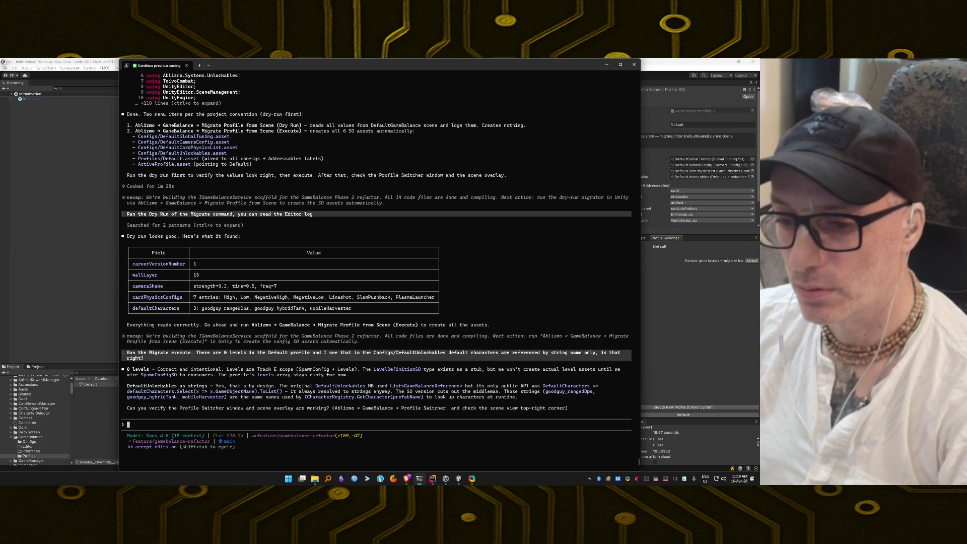
pyautogui.write('Profile switc')
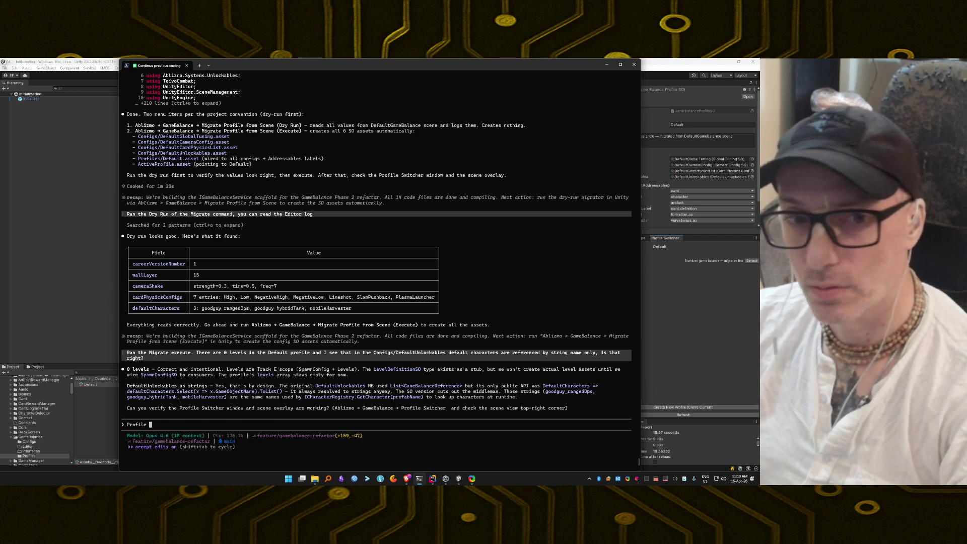
pyautogui.write('her ')
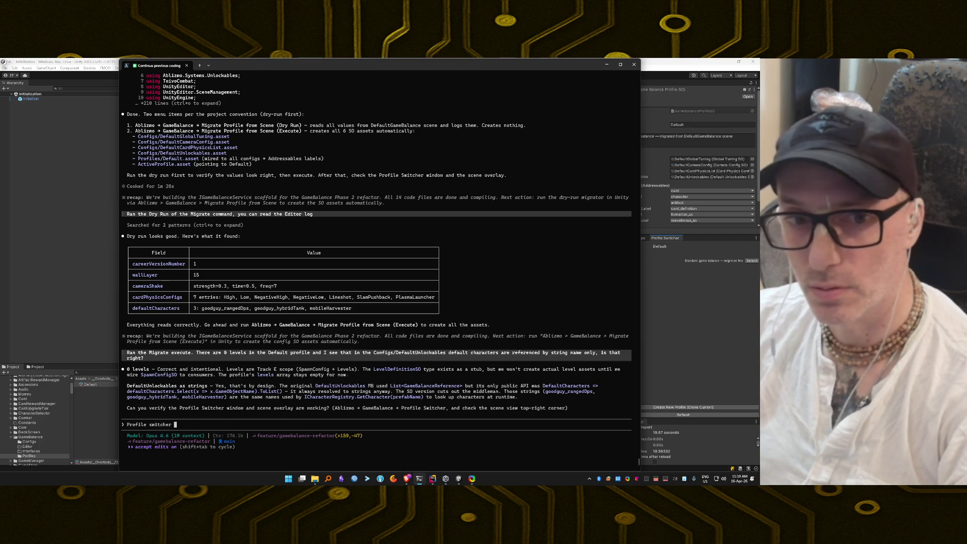
pyautogui.write('works like this')
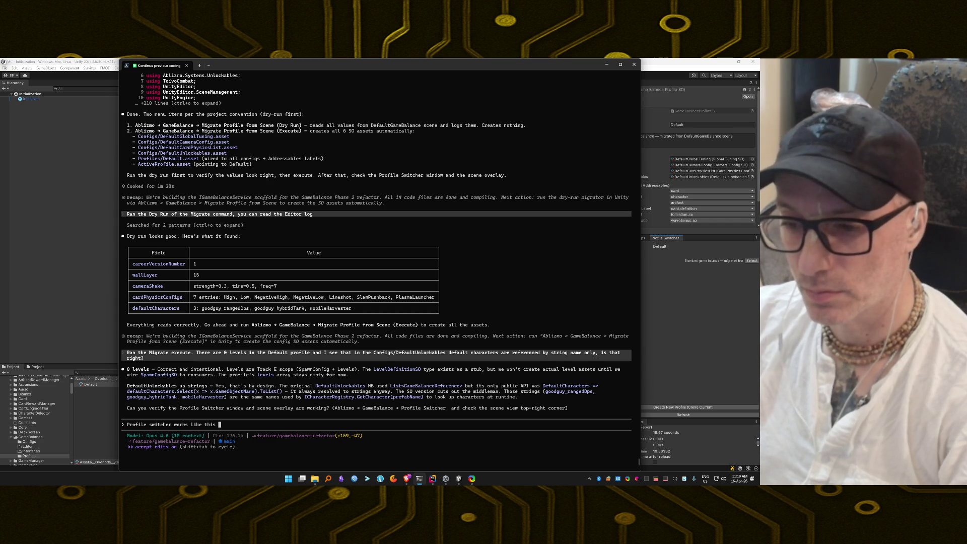
pyautogui.hotkey('alt', 'Tab')
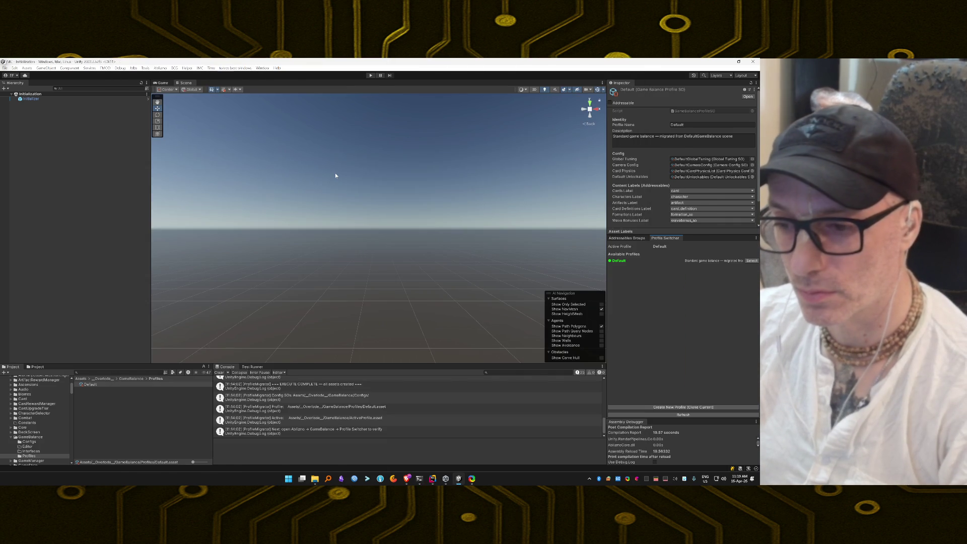
pyautogui.hotkey('alt', 'Tab')
pyautogui.write('@')
pyautogui.press('BackSpace')
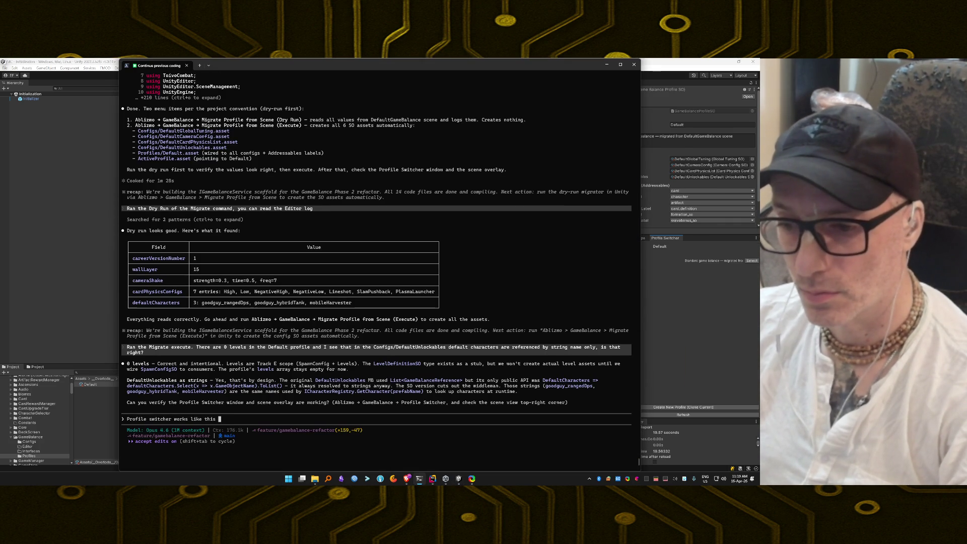
# Bring the Profile Switcher capture back up in ShareX's image editor.
pyautogui.hotkey('alt', 'Tab')
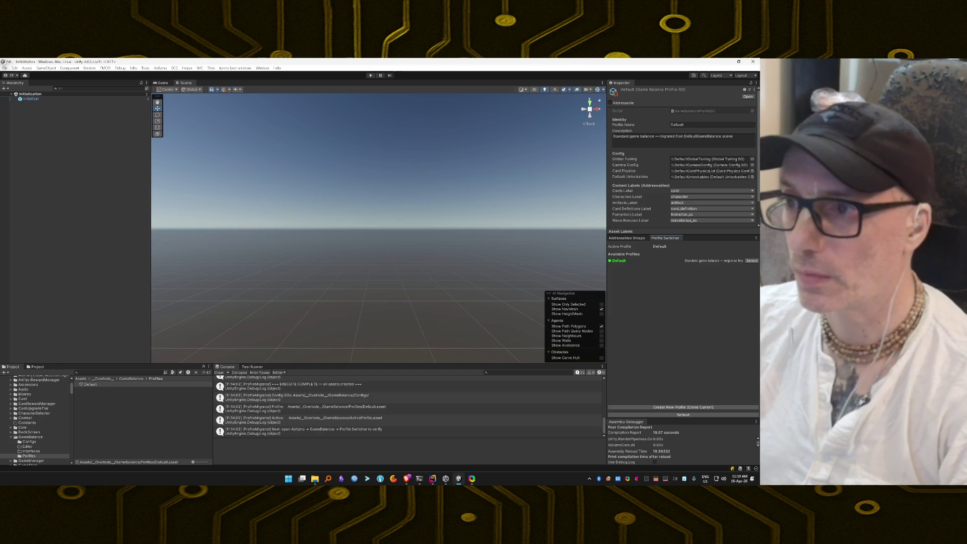
pyautogui.hotkey('alt', 'Tab')
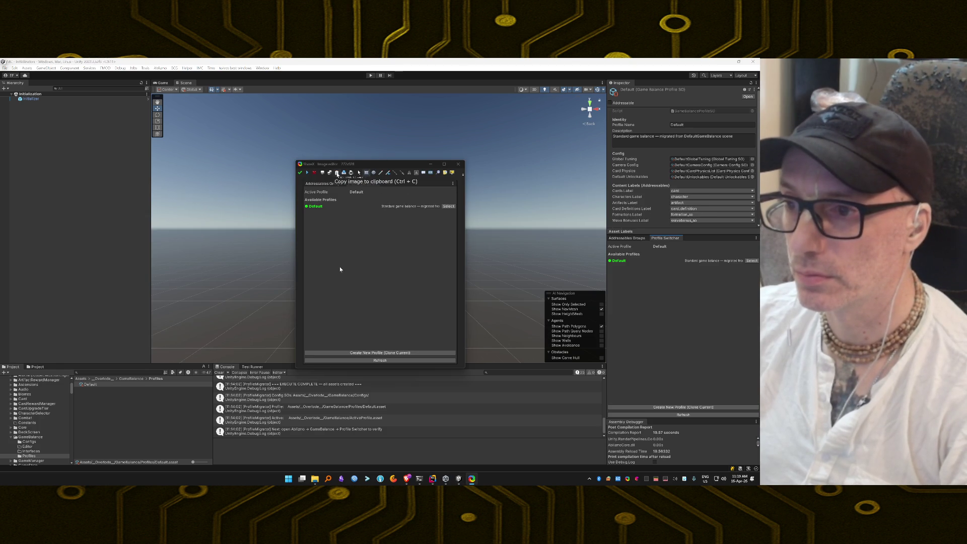
pyautogui.press('Return')
pyautogui.hotkey('alt', 'Tab')
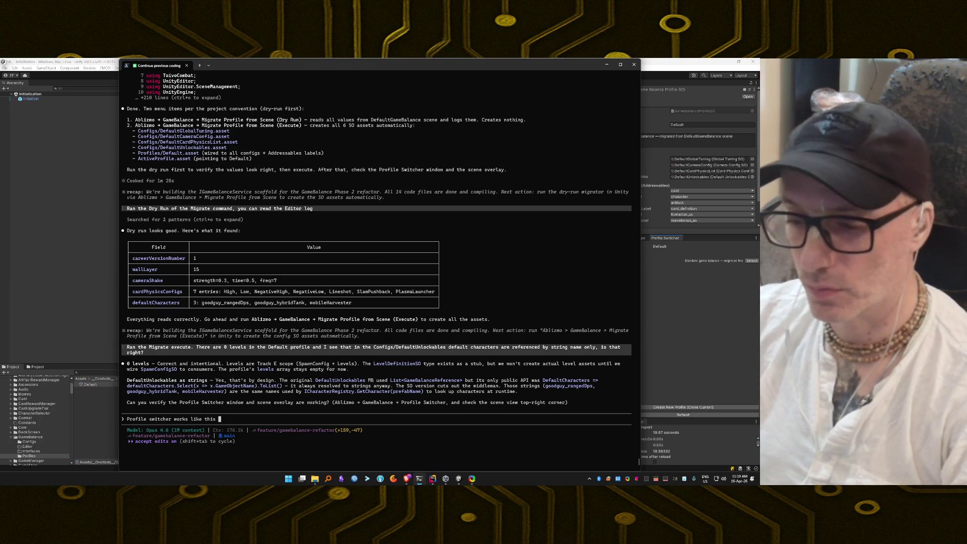
pyautogui.hotkey('alt', 'Tab')
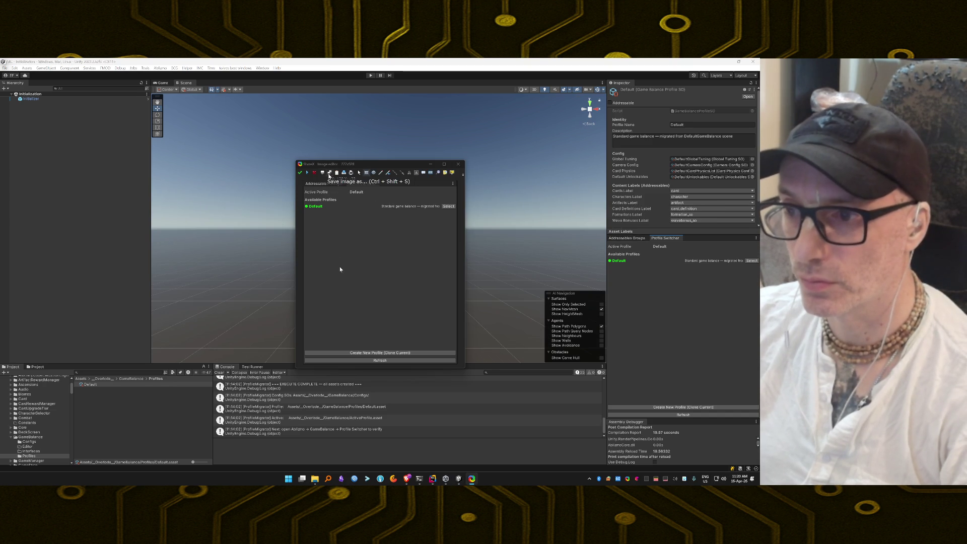
# Save the capture as 'profile switcher window.png'.
pyautogui.click(328, 173)
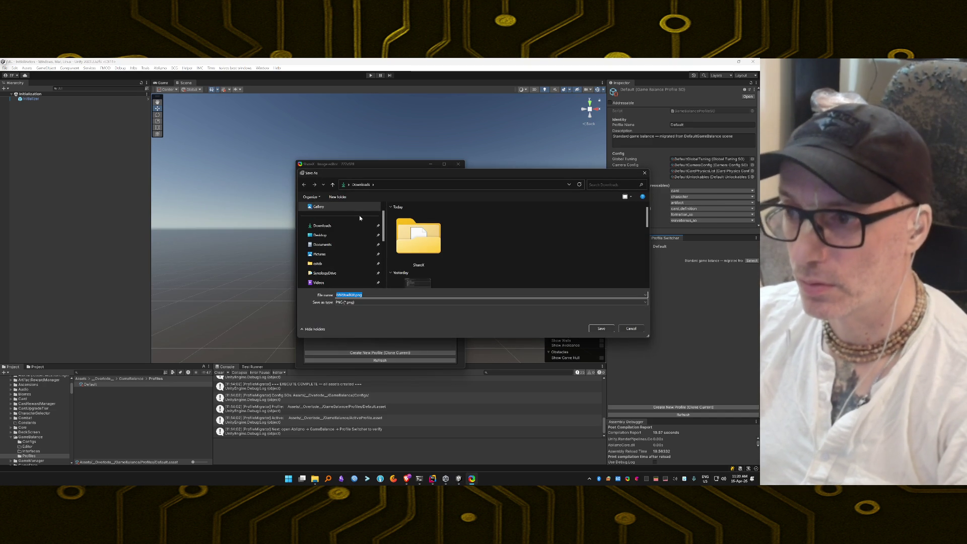
pyautogui.write('profile')
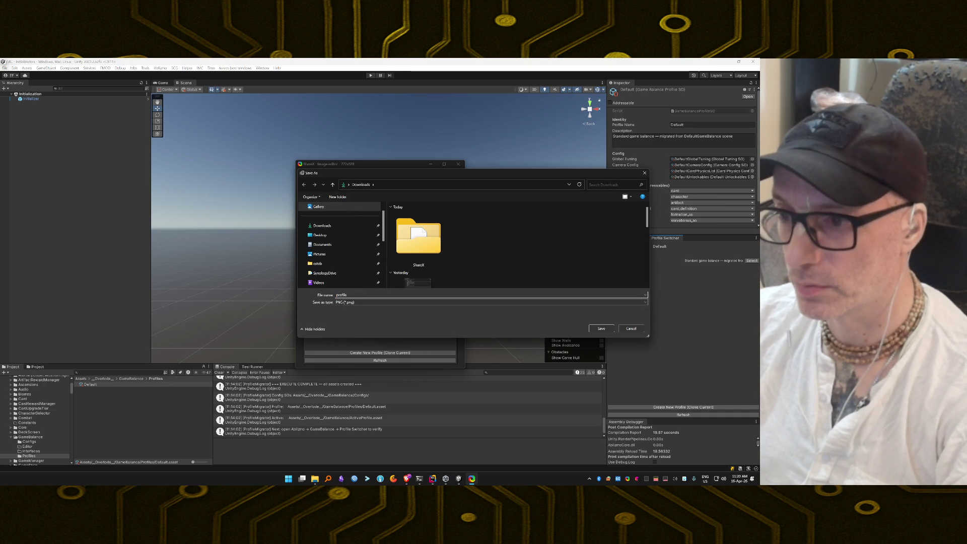
pyautogui.write(' switcher window')
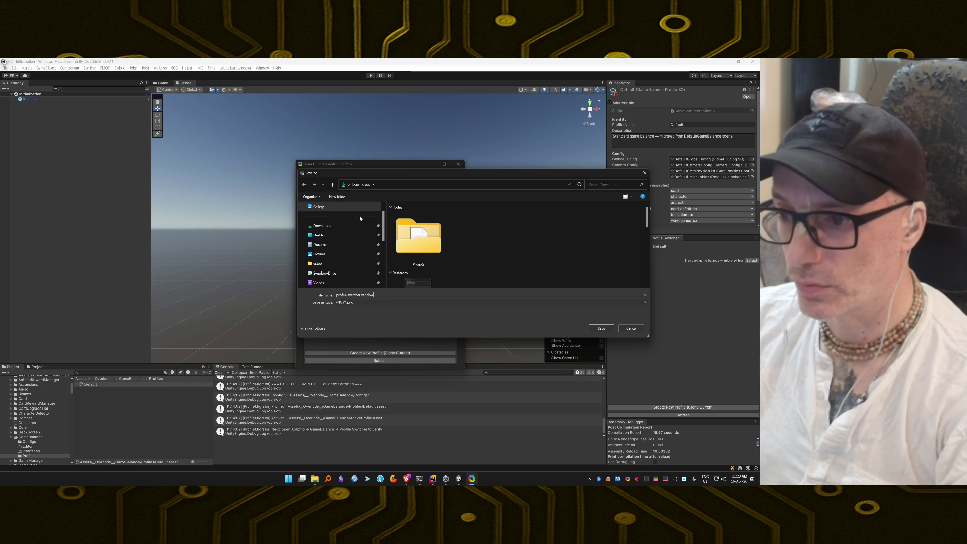
pyautogui.press('Return')
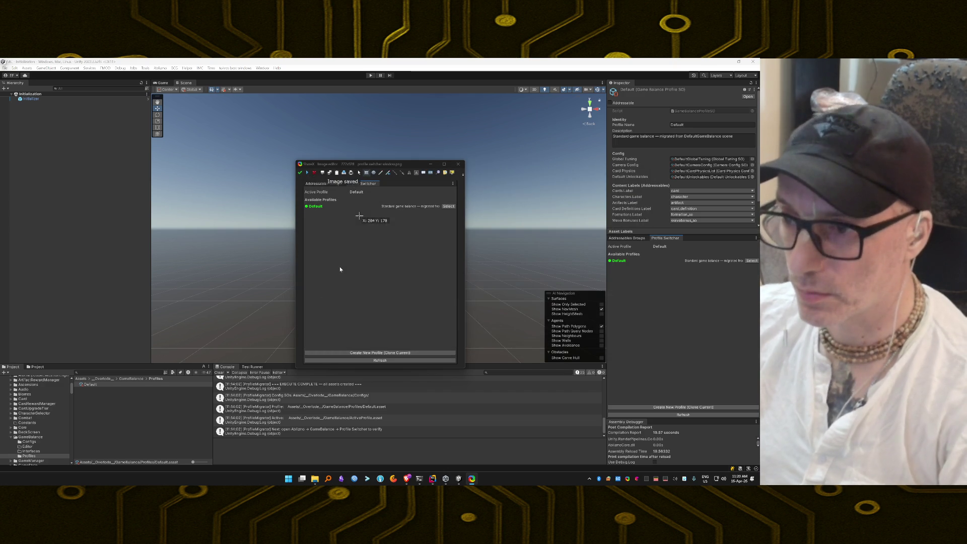
# Locate profile switcher window.png in the Downloads folder in File Explorer.
pyautogui.click(315, 478)
pyautogui.click(147, 236)
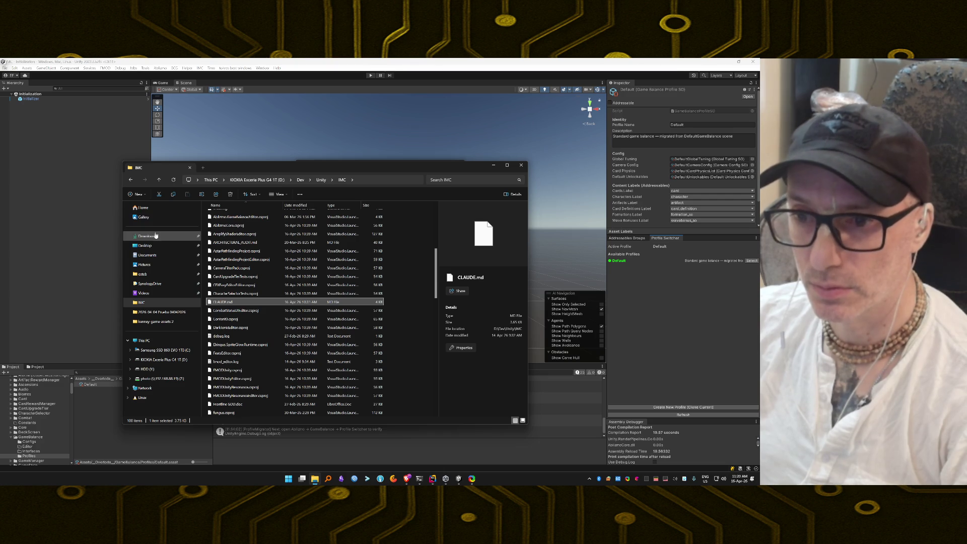
pyautogui.rightClick(241, 215)
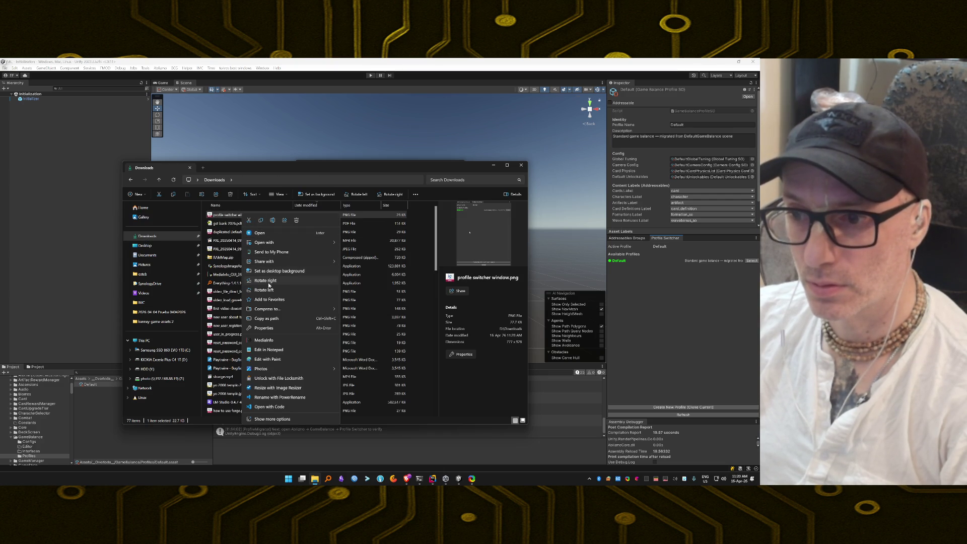
pyautogui.press('Escape')
pyautogui.press('Return')
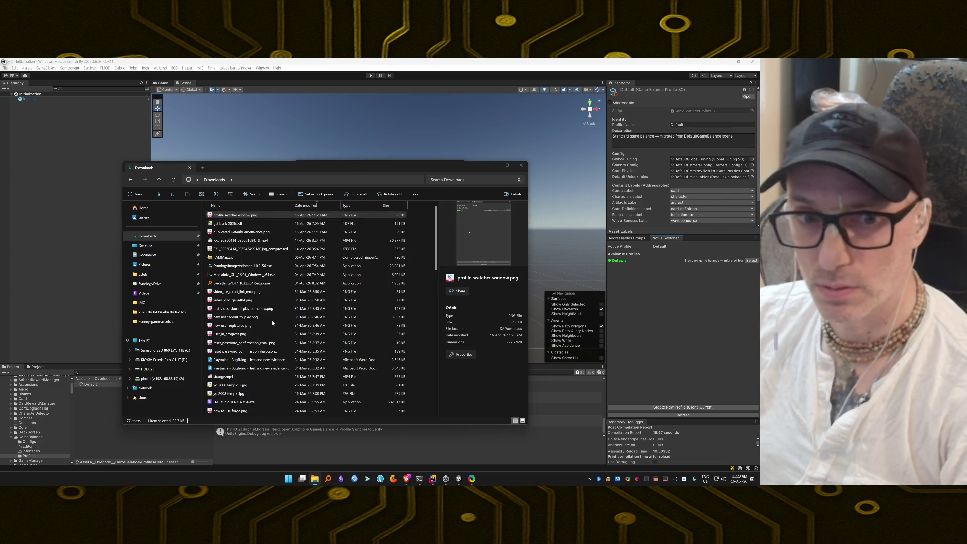
pyautogui.hotkey('alt', 'Tab')
pyautogui.hotkey('alt', 'Tab')
pyautogui.press('Tab')
pyautogui.press('Tab')
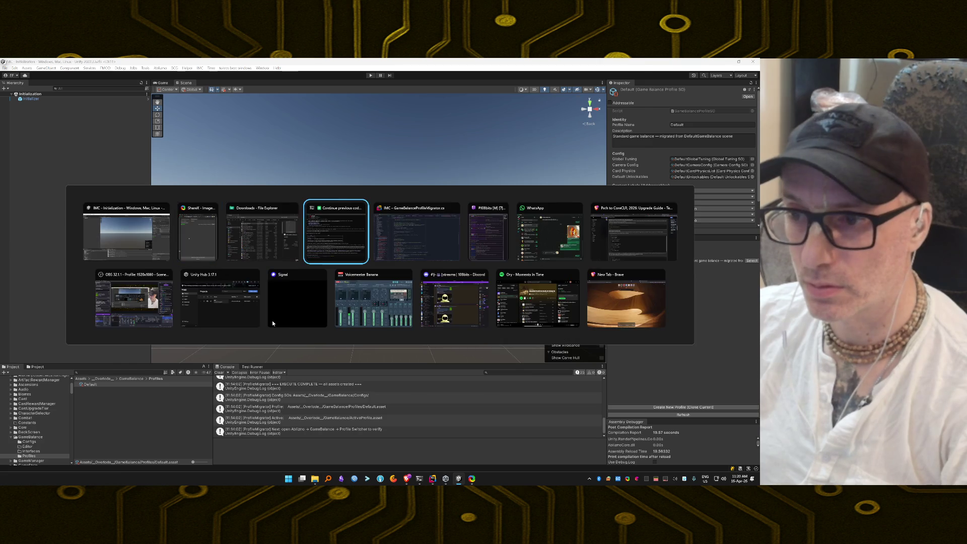
# Attach the screenshot as Image #1 and ask Claude what it means by the scene overlay.
pyautogui.write('@')
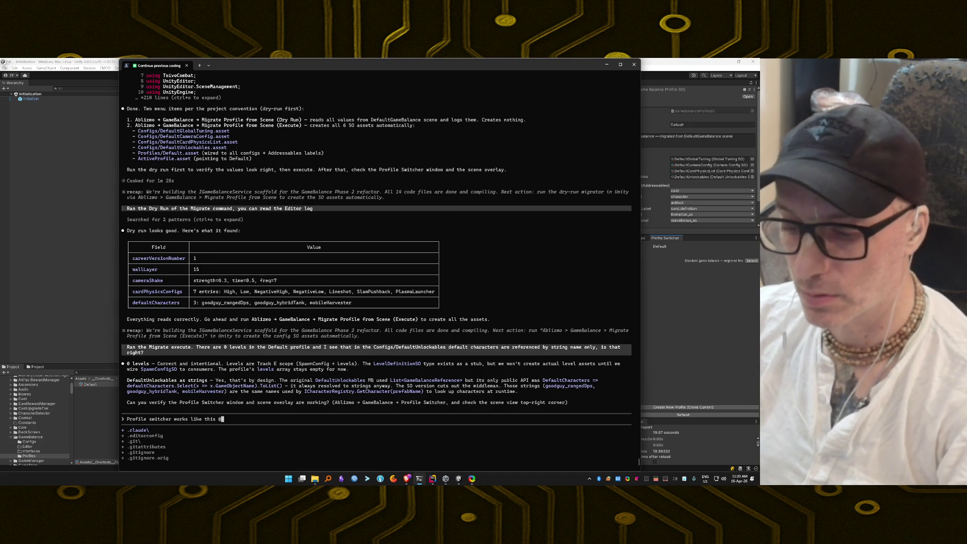
pyautogui.hotkey('alt', 'v')
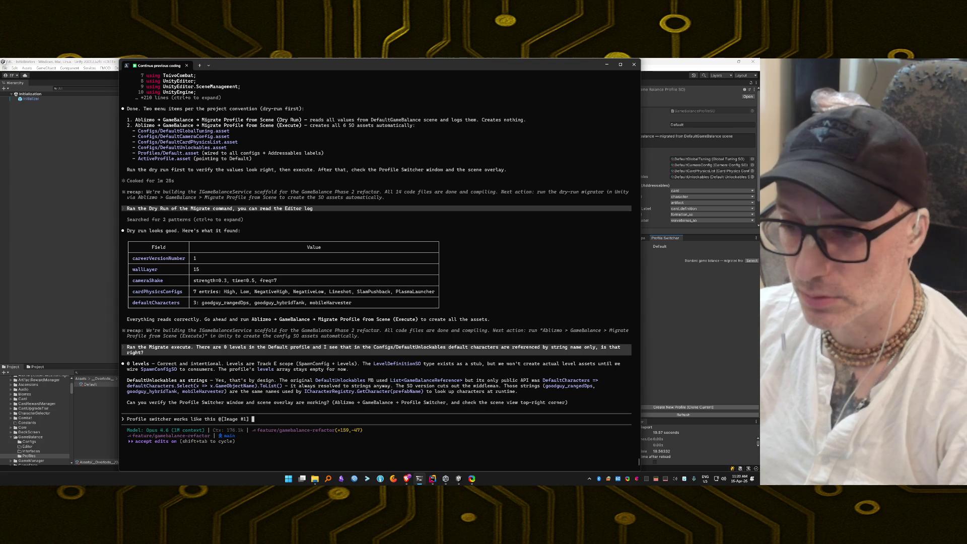
pyautogui.write("but I don't")
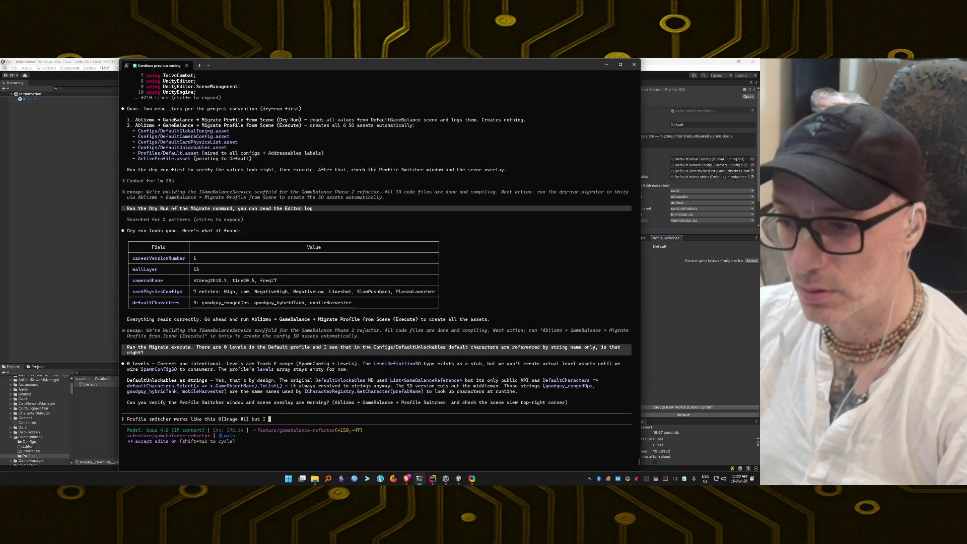
pyautogui.press('BackSpace')
pyautogui.press('BackSpace')
pyautogui.write('understand wi')
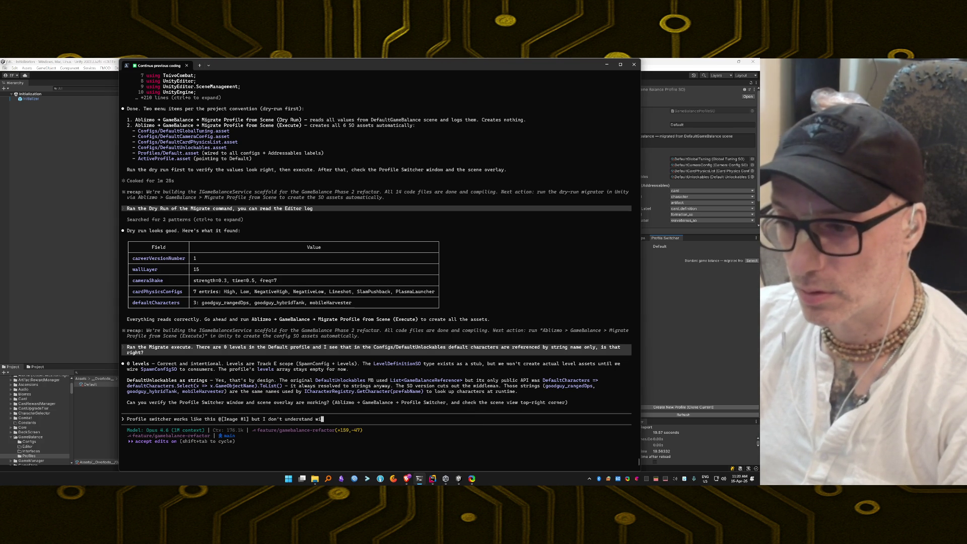
pyautogui.press('BackSpace')
pyautogui.write('hat do you mean ')
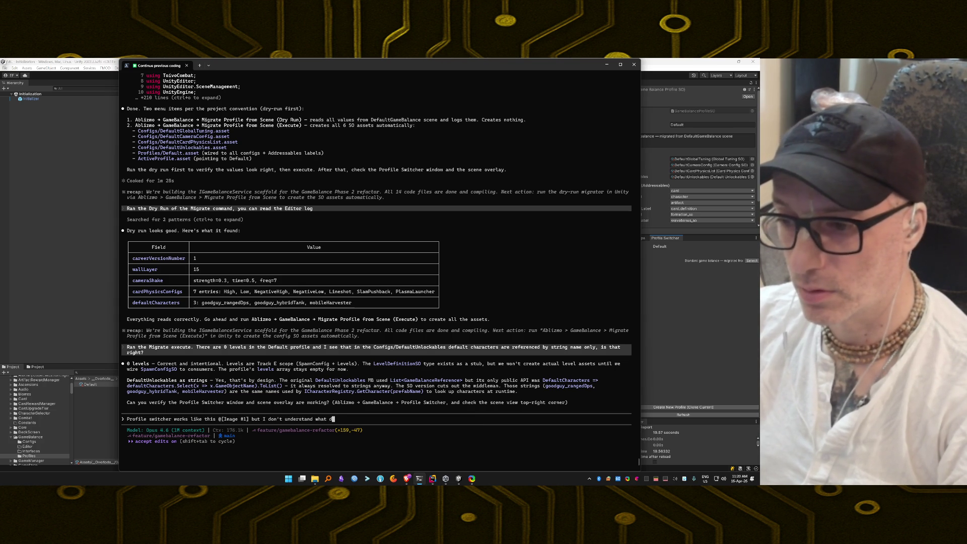
pyautogui.write('with the scene overlay')
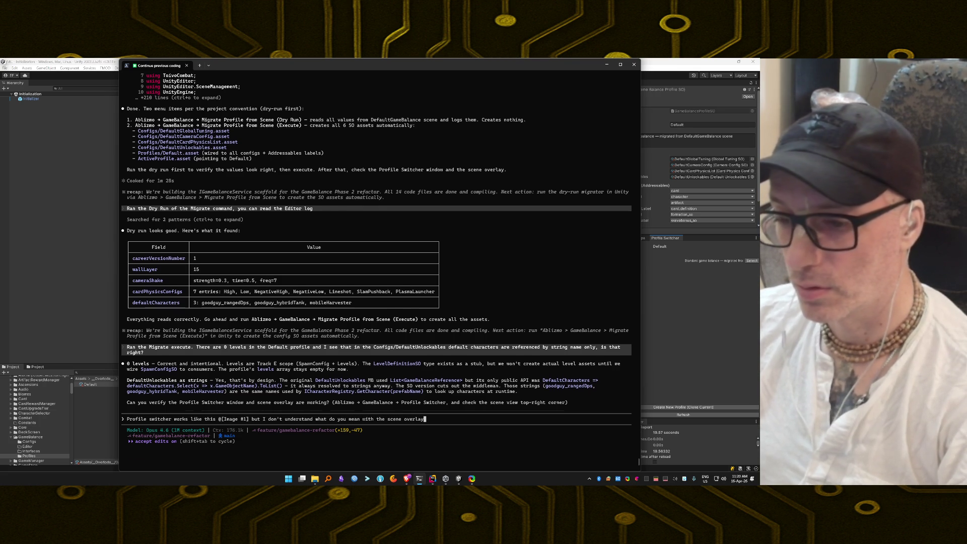
pyautogui.press('Return')
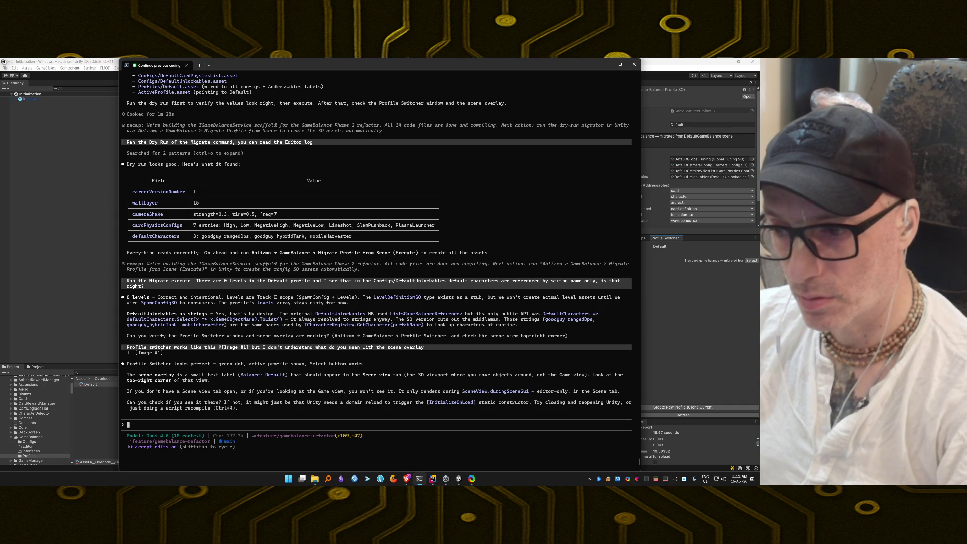
pyautogui.hotkey('alt', 'Tab')
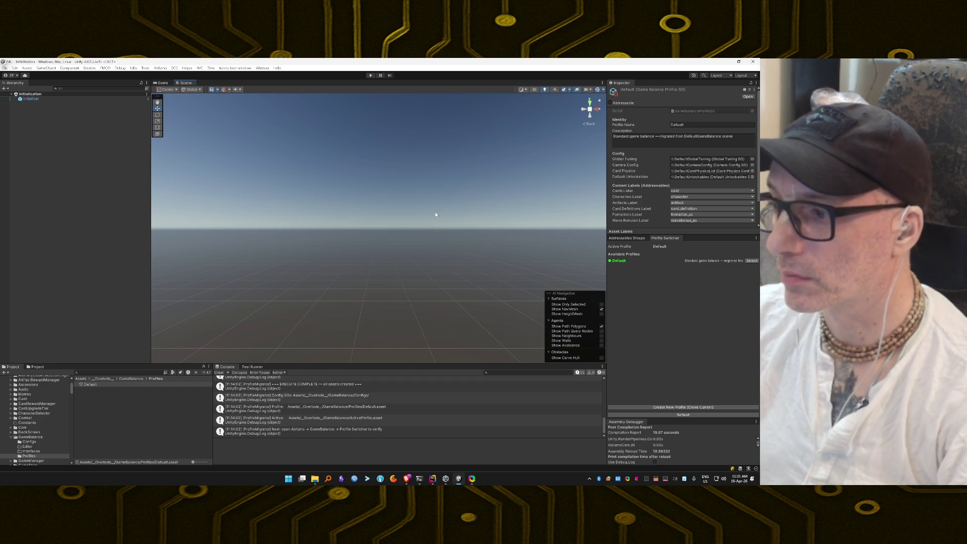
# Capture the empty Scene view with ShareX and start the reply 'scene view looks like this: @'.
pyautogui.press('ctrl+Print')
pyautogui.click(345, 175)
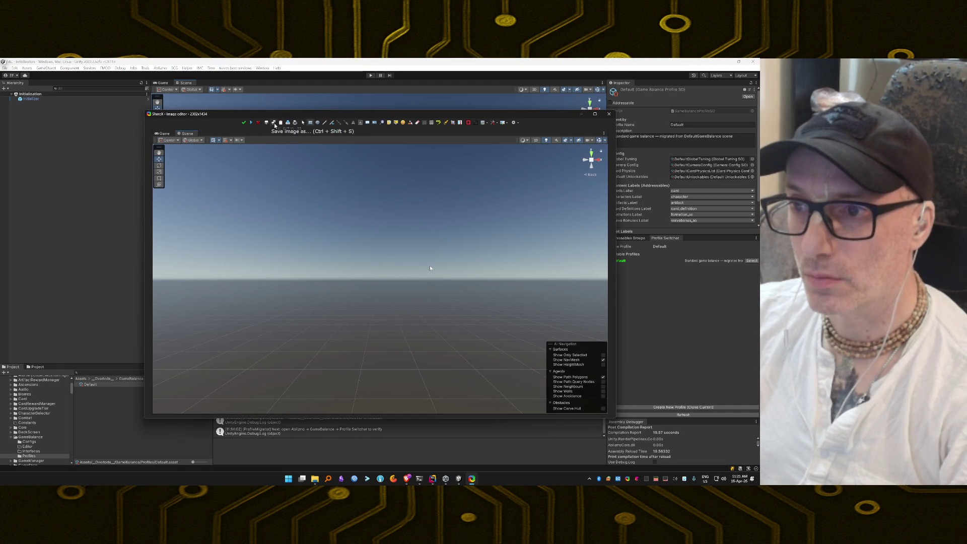
pyautogui.click(274, 126)
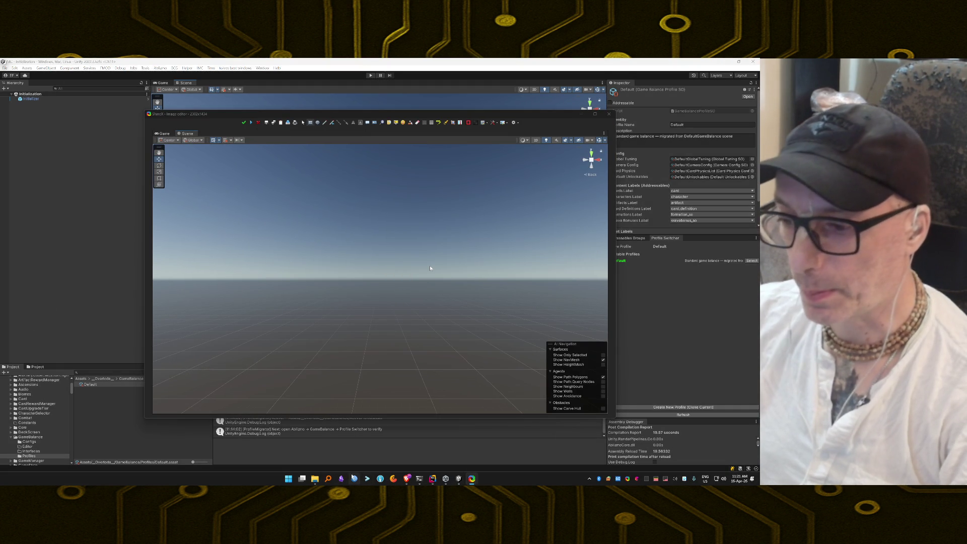
pyautogui.click(419, 478)
pyautogui.write('scene view looks l')
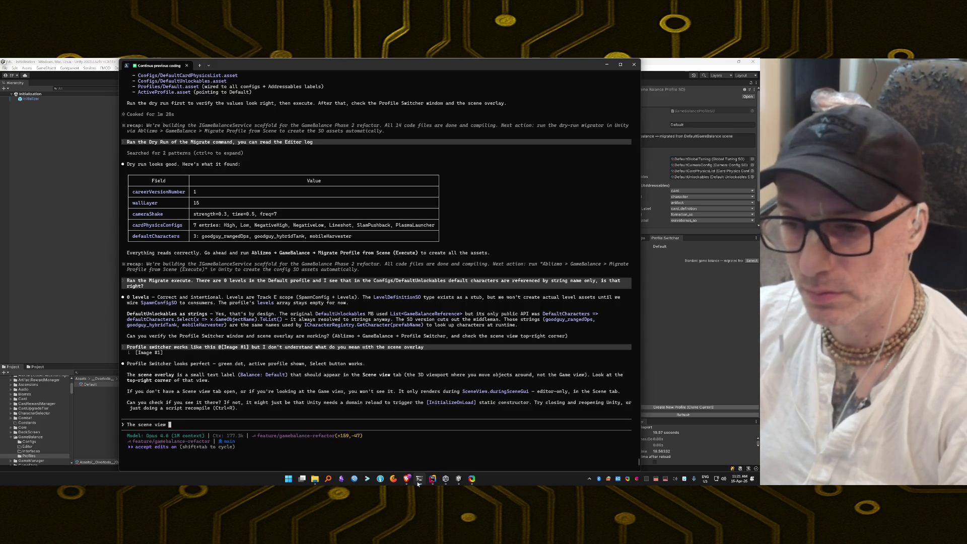
pyautogui.write('ike this: ')
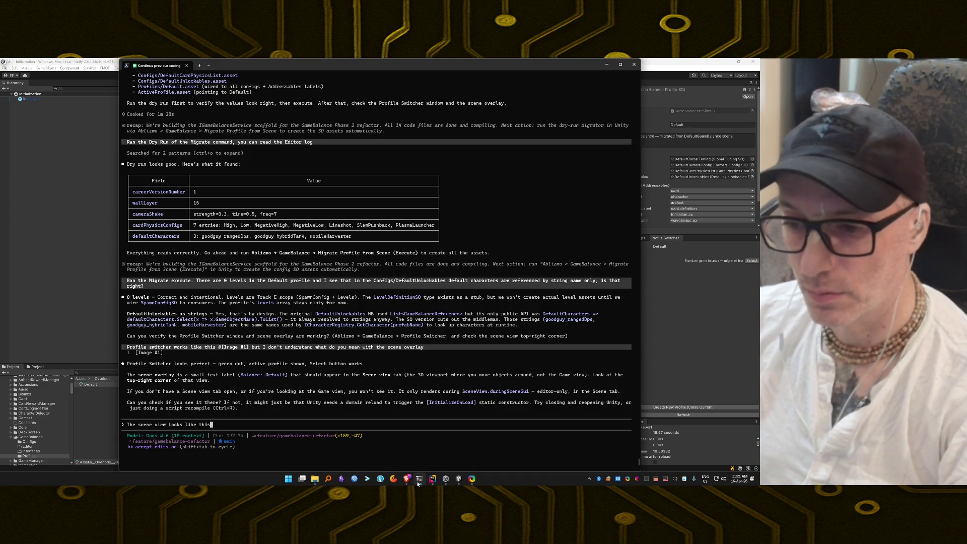
pyautogui.write('@')
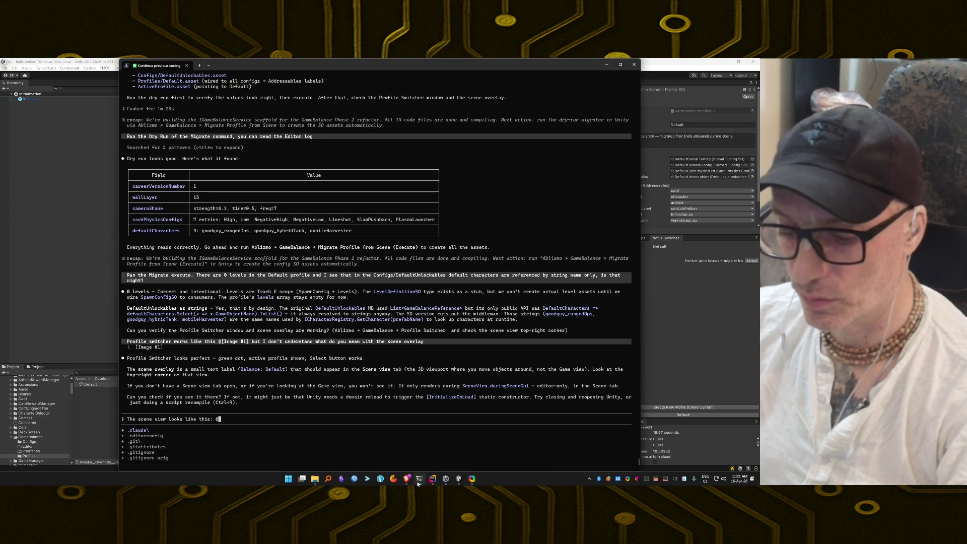
# Save the Scene view capture as 'scene view.png' from ShareX.
pyautogui.click(418, 481)
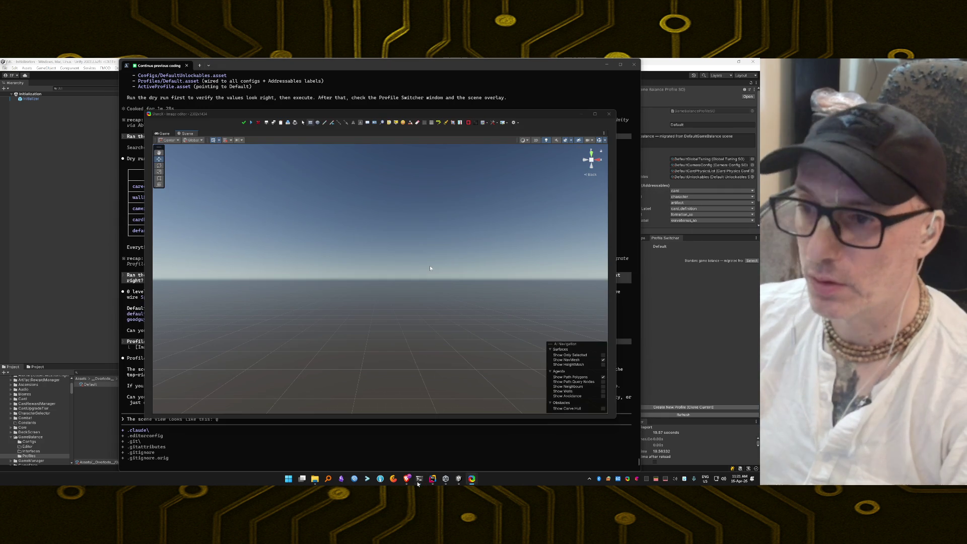
pyautogui.hotkey('ctrl', 'c')
pyautogui.hotkey('alt', 'Tab')
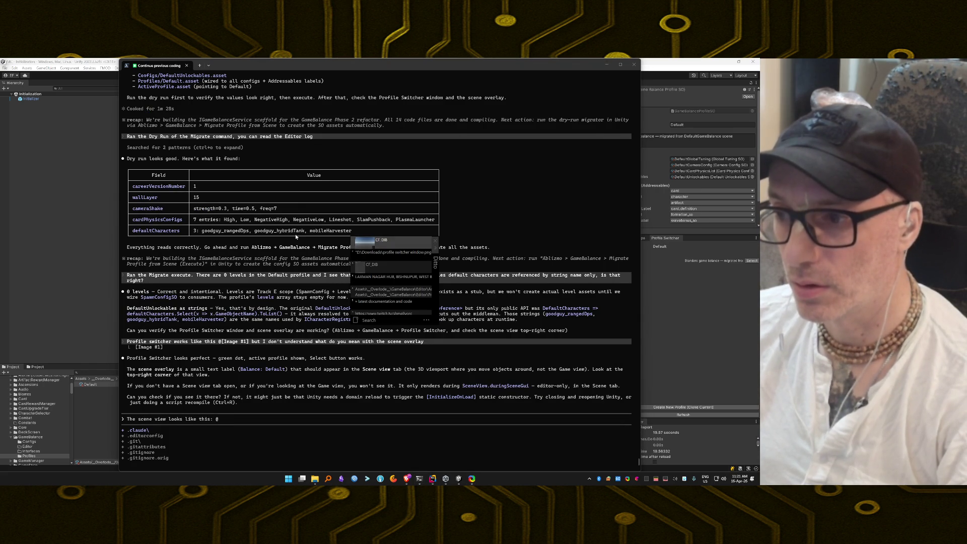
pyautogui.hotkey('alt', 'Tab')
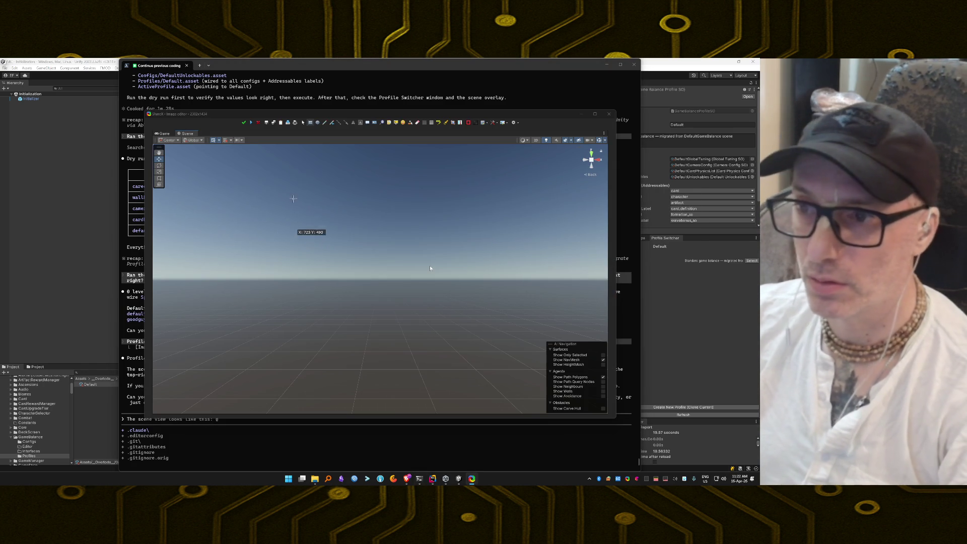
pyautogui.click(273, 123)
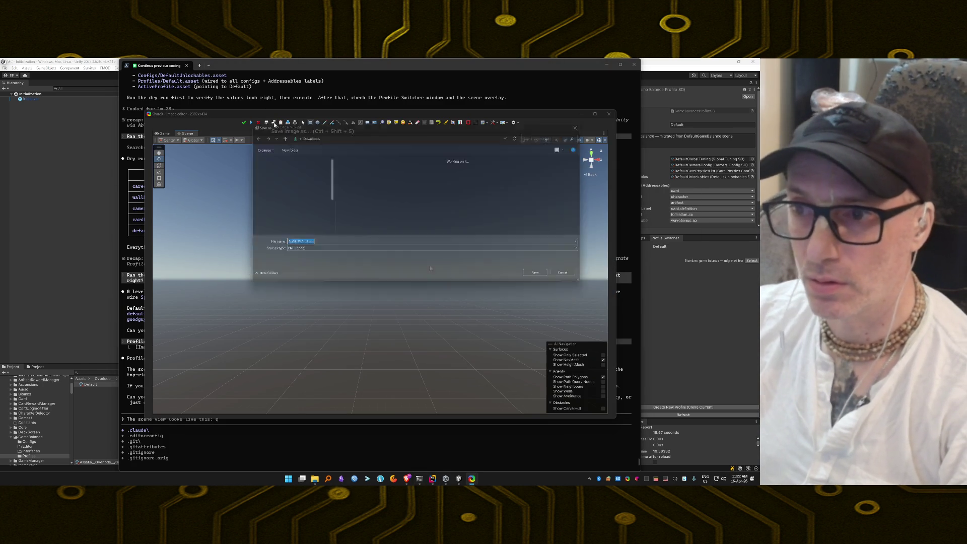
pyautogui.write('scene')
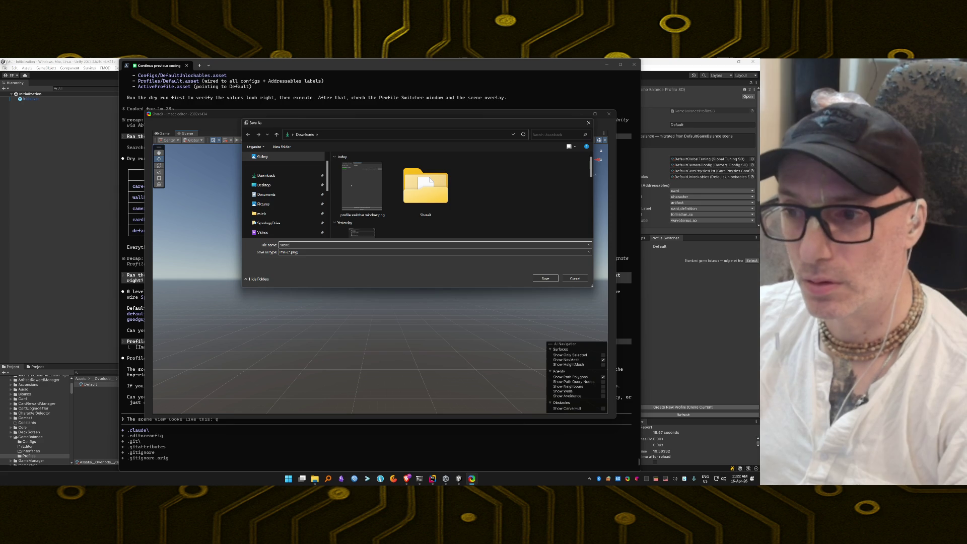
pyautogui.write(' view')
pyautogui.press('Return')
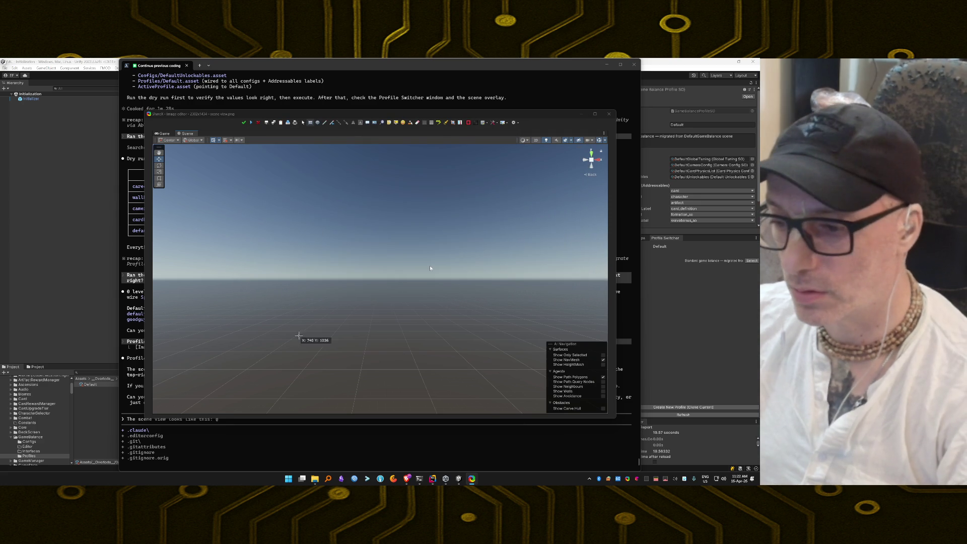
# Copy the path of scene view.png and send it to Claude as Image #2.
pyautogui.click(315, 479)
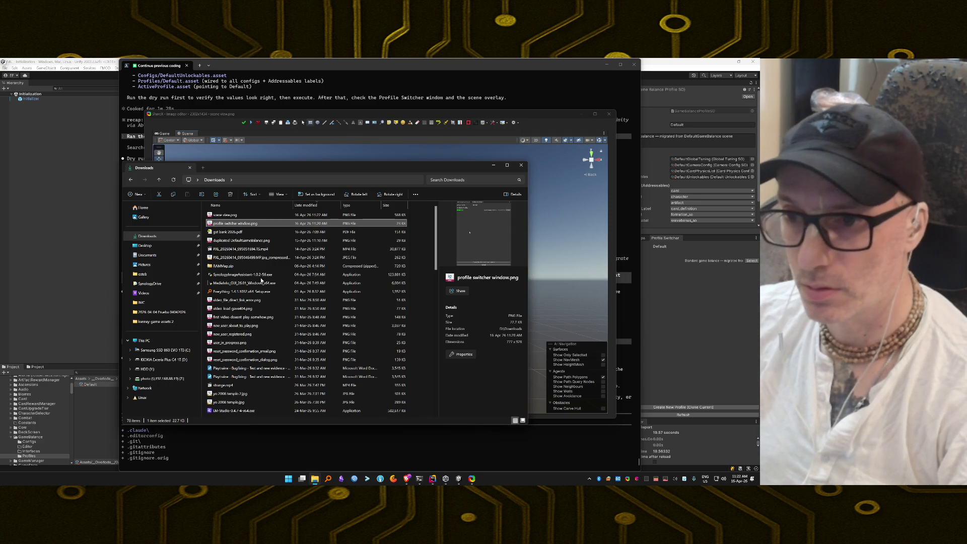
pyautogui.rightClick(243, 215)
pyautogui.moveTo(268, 245)
pyautogui.click(273, 323)
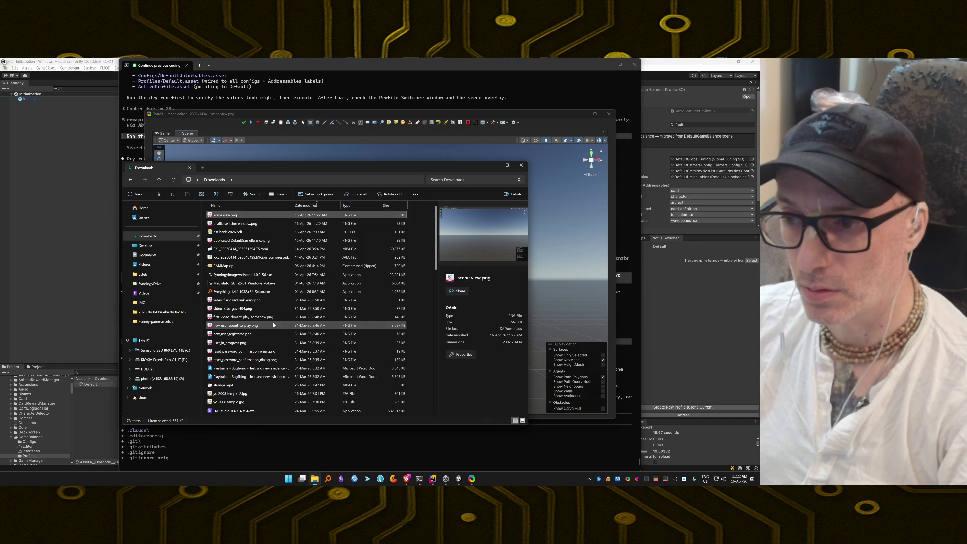
pyautogui.hotkey('alt', 'Tab')
pyautogui.hotkey('alt', 'Tab')
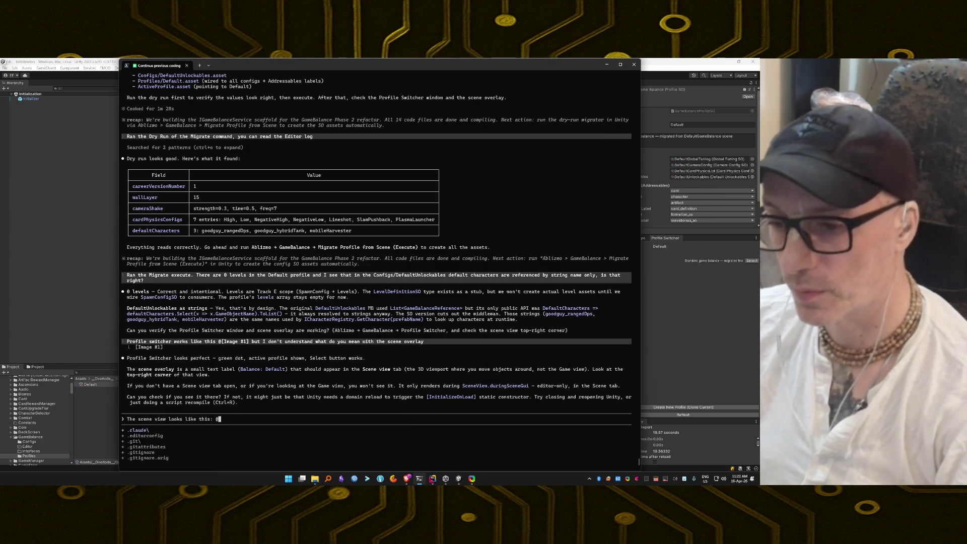
pyautogui.hotkey('ctrl', 'v')
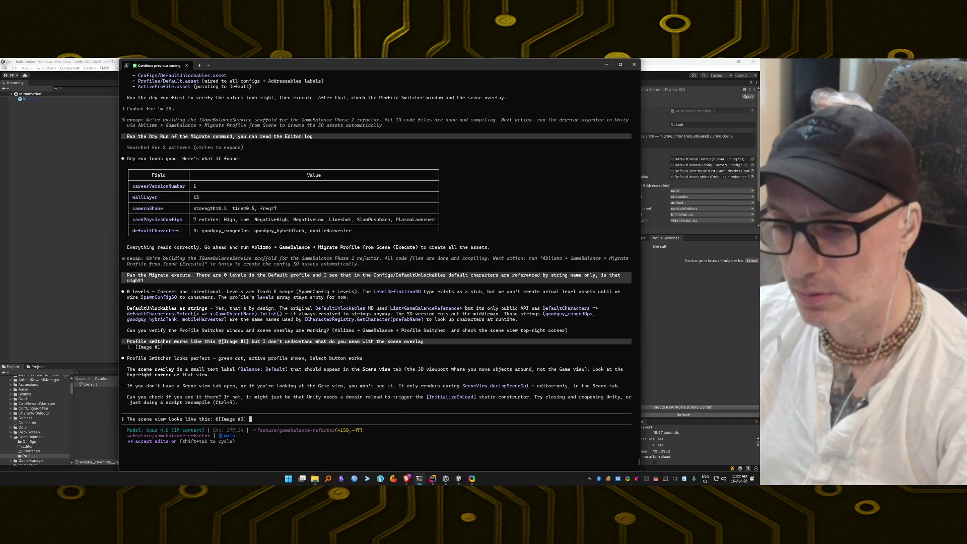
pyautogui.press('Return')
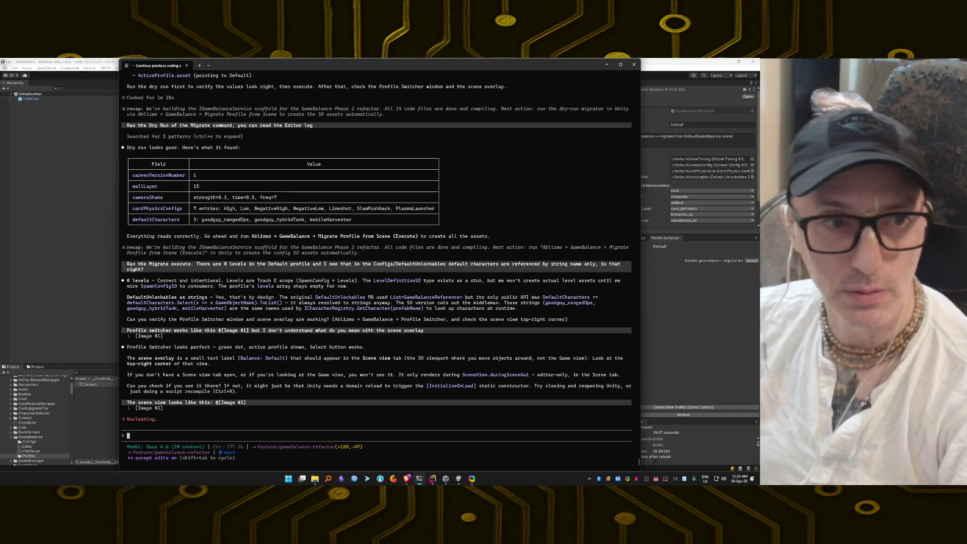
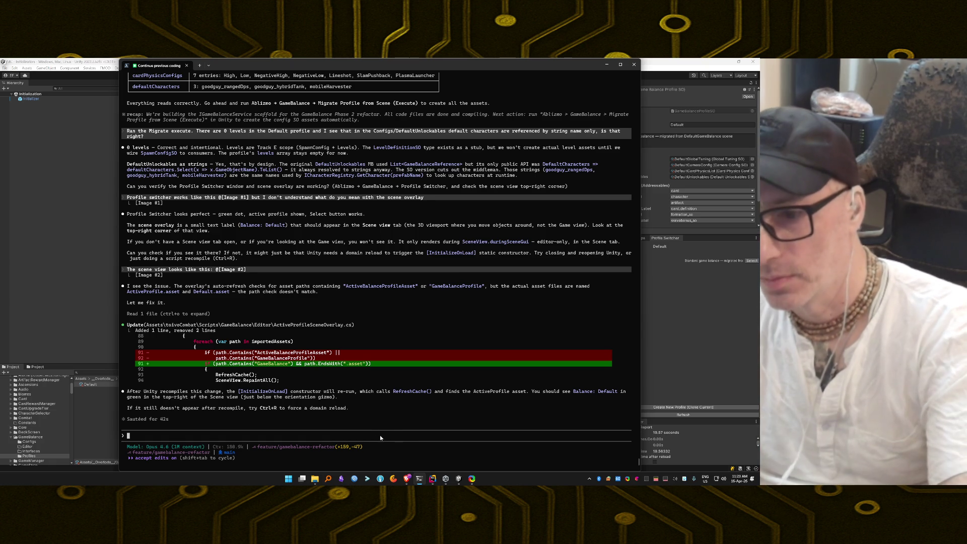
# Close the ShareX scene screenshot editor and bring the Unity Editor forward.
pyautogui.hotkey('alt', 'Tab')
pyautogui.hotkey('alt', 'Tab')
pyautogui.press('Tab')
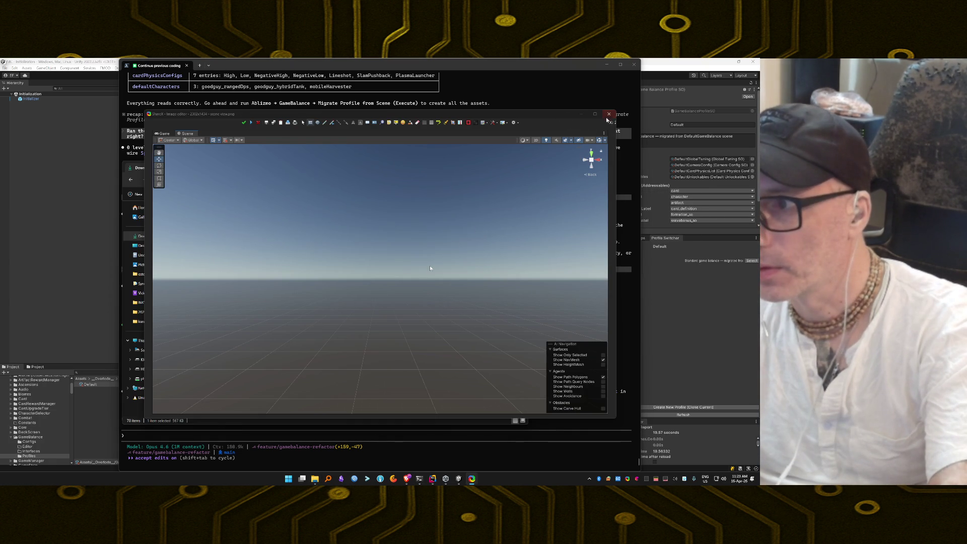
pyautogui.click(609, 114)
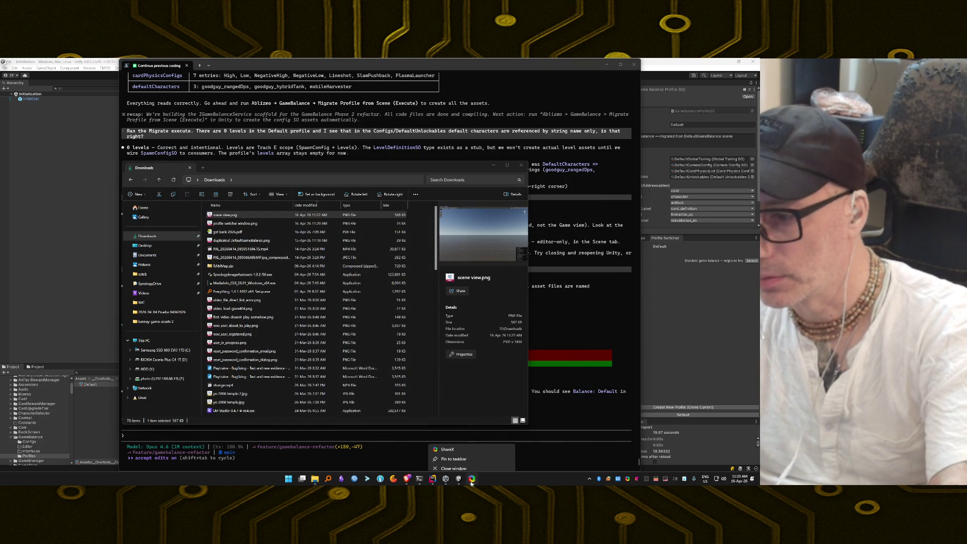
pyautogui.click(466, 480)
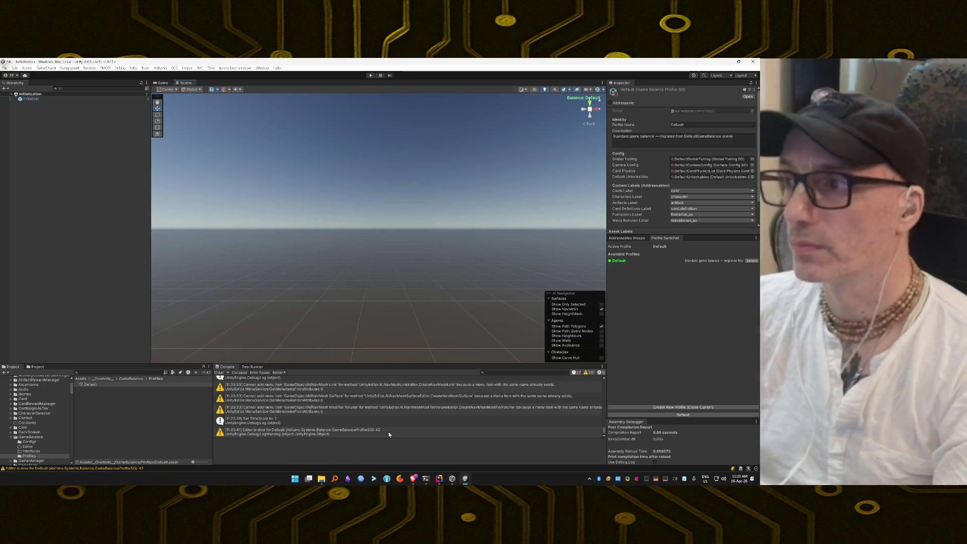
# Tell Claude the Scene view's top left now shows green 'Balance: default' text.
pyautogui.hotkey('alt', 'Tab')
pyautogui.hotkey('alt', 'Tab')
pyautogui.write('Yes now')
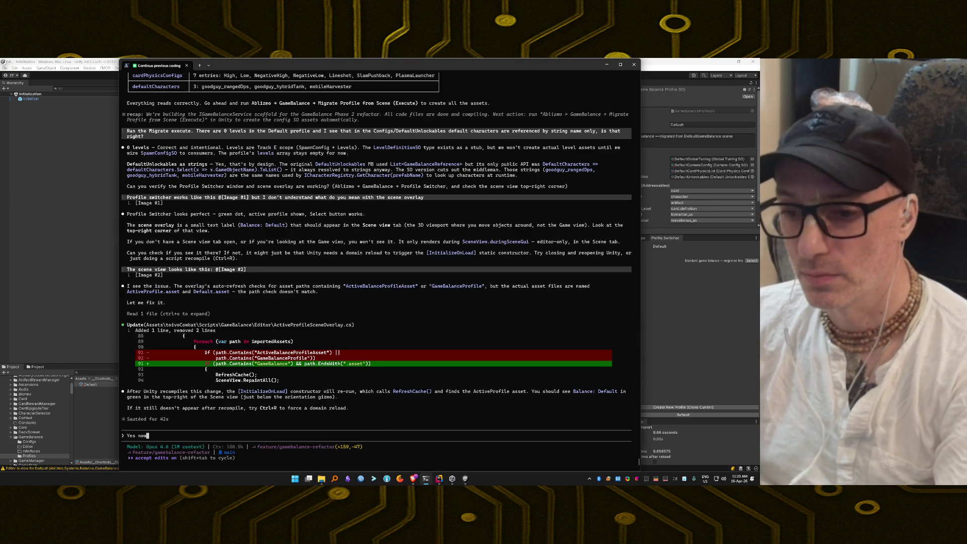
pyautogui.write(' the Scene vie')
pyautogui.write('ow')
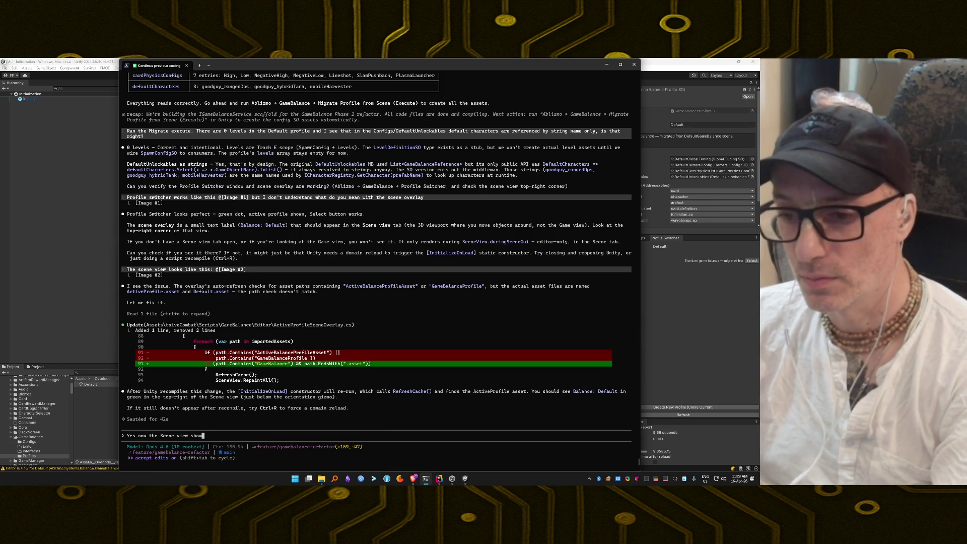
pyautogui.write(' at the top l')
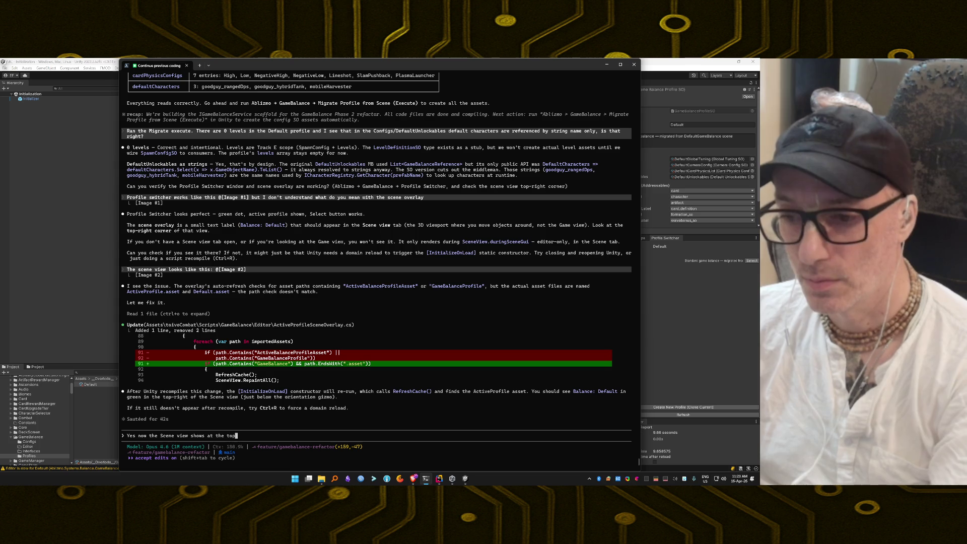
pyautogui.write('eft a gree')
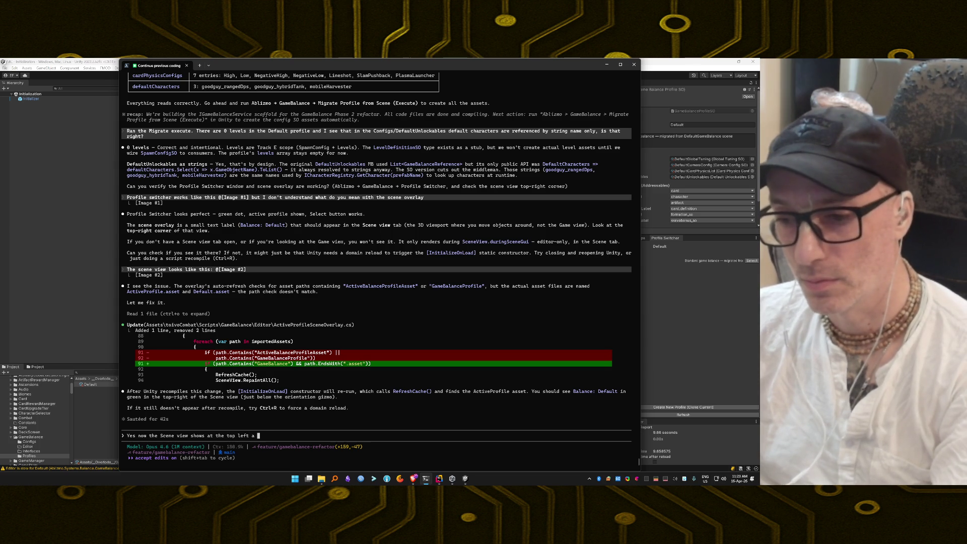
pyautogui.write('n text ')
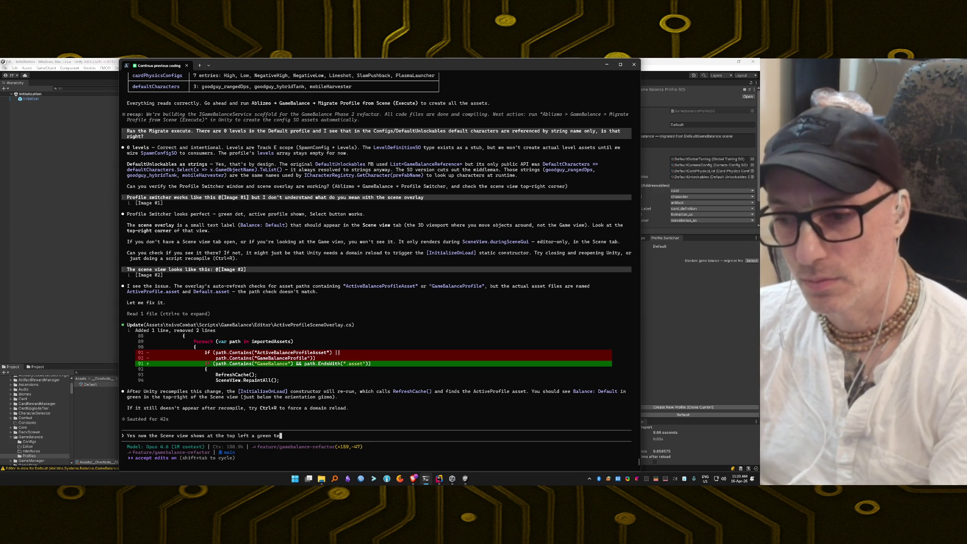
pyautogui.write('showing')
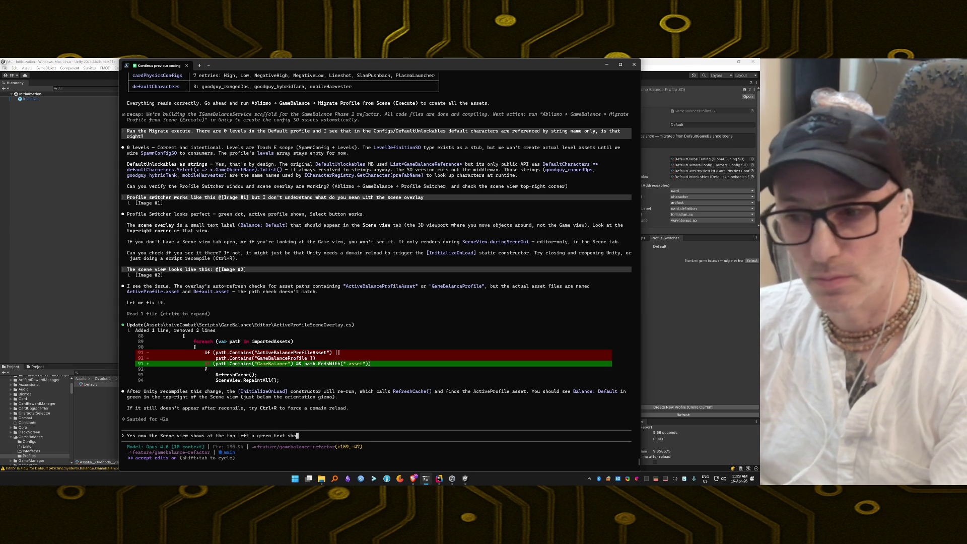
pyautogui.write(' Balan')
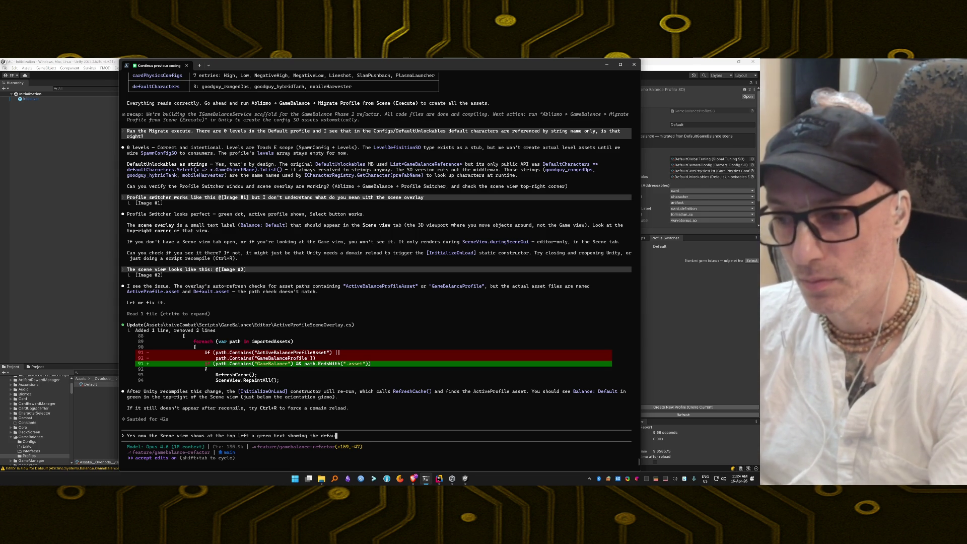
pyautogui.hotkey('alt', 'Tab')
pyautogui.hotkey('alt', 'Tab')
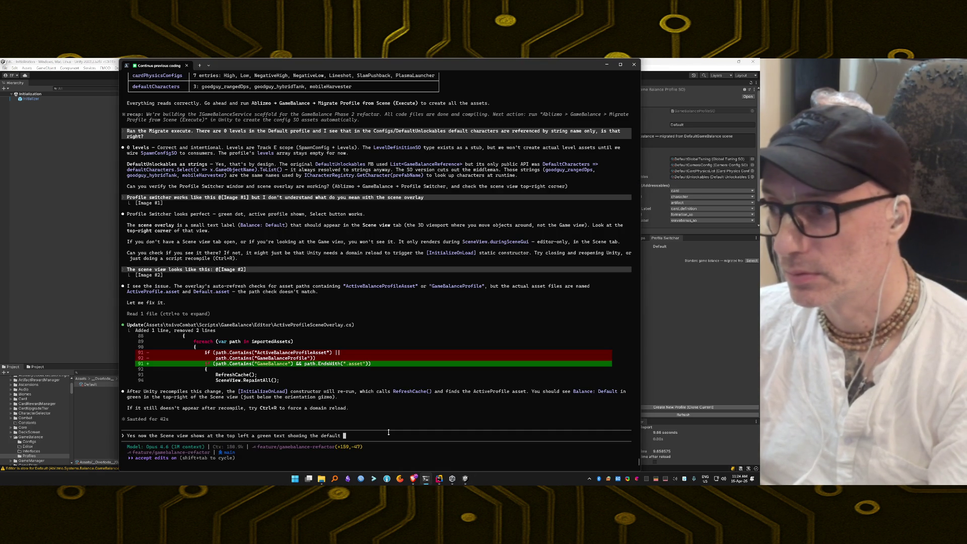
pyautogui.hotkey('alt', 'Tab')
pyautogui.hotkey('alt', 'Tab')
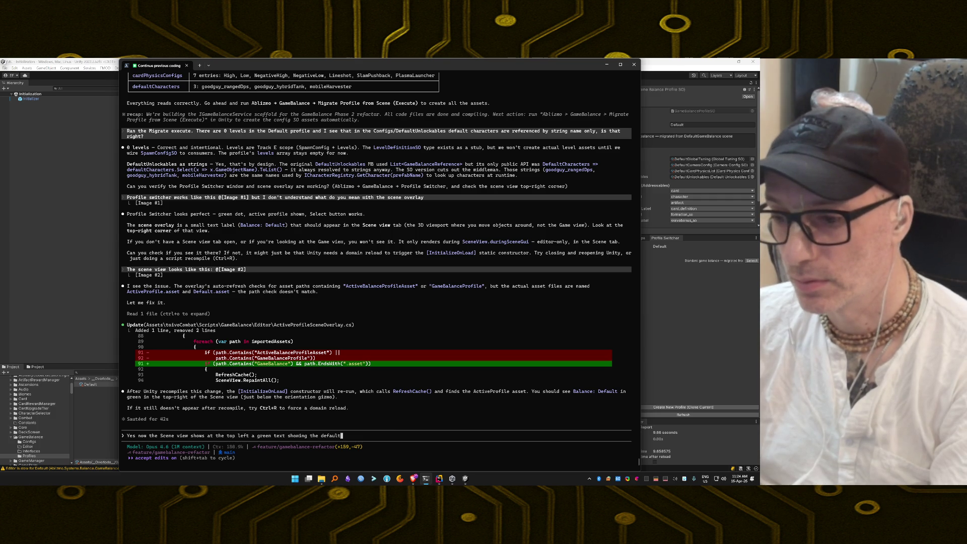
pyautogui.write('ce:')
pyautogui.press('BackSpace')
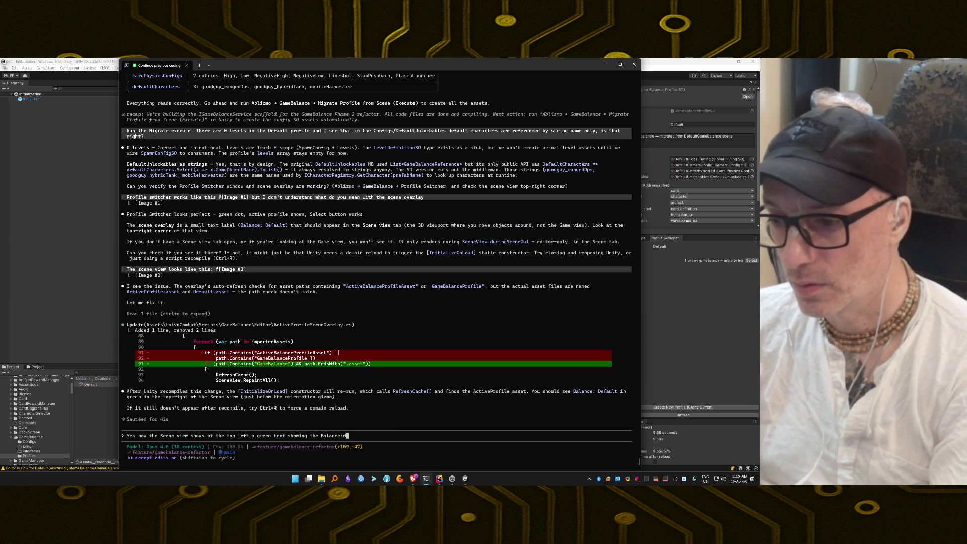
pyautogui.write('t')
pyautogui.press('Return')
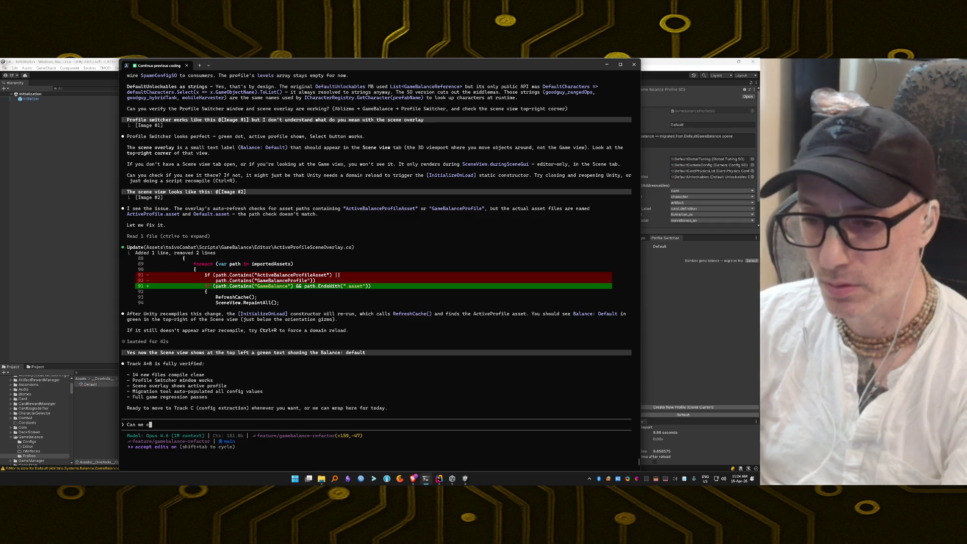
# Ask Claude: 'Give me a commit message so I can commit.'.
pyautogui.write('t?')
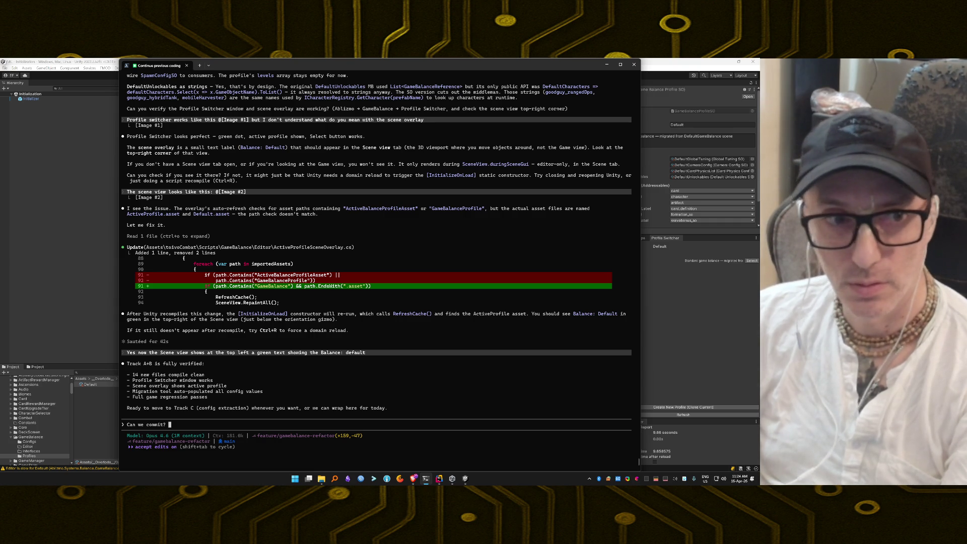
pyautogui.write('Give me a commit ')
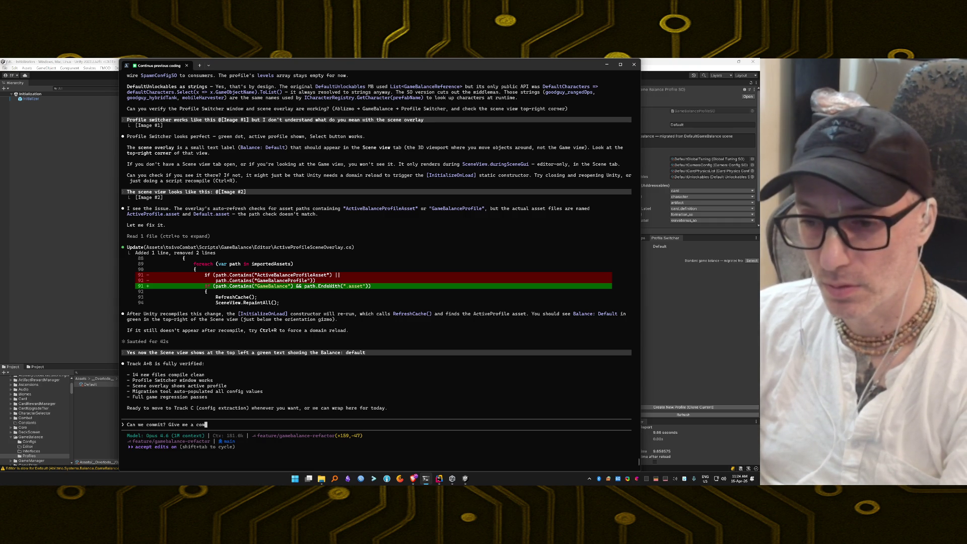
pyautogui.write('message so I ')
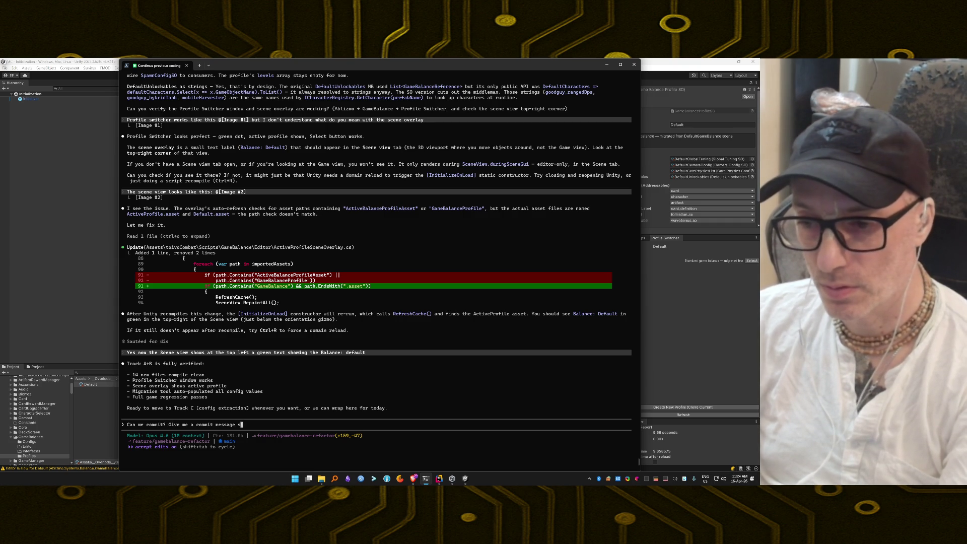
pyautogui.write('can commit')
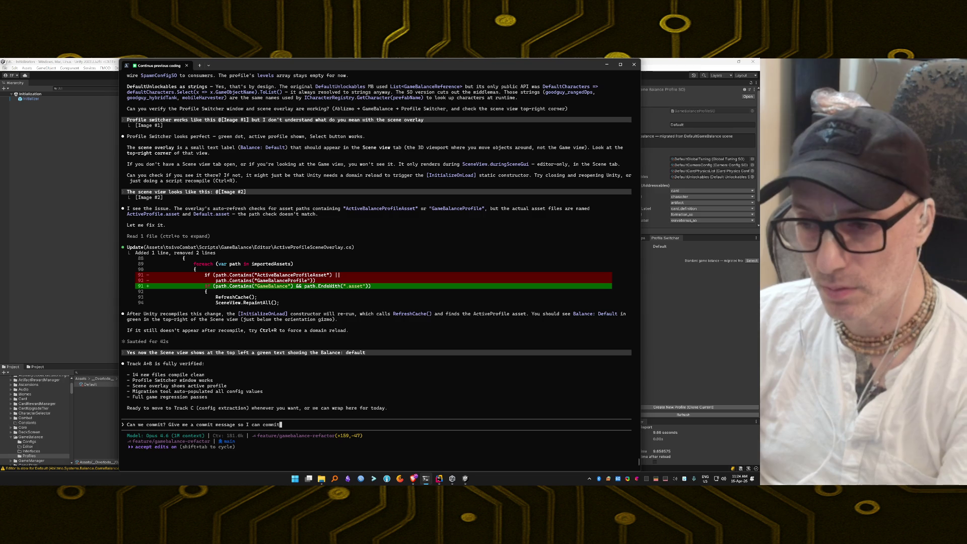
pyautogui.write('.')
pyautogui.press('Return')
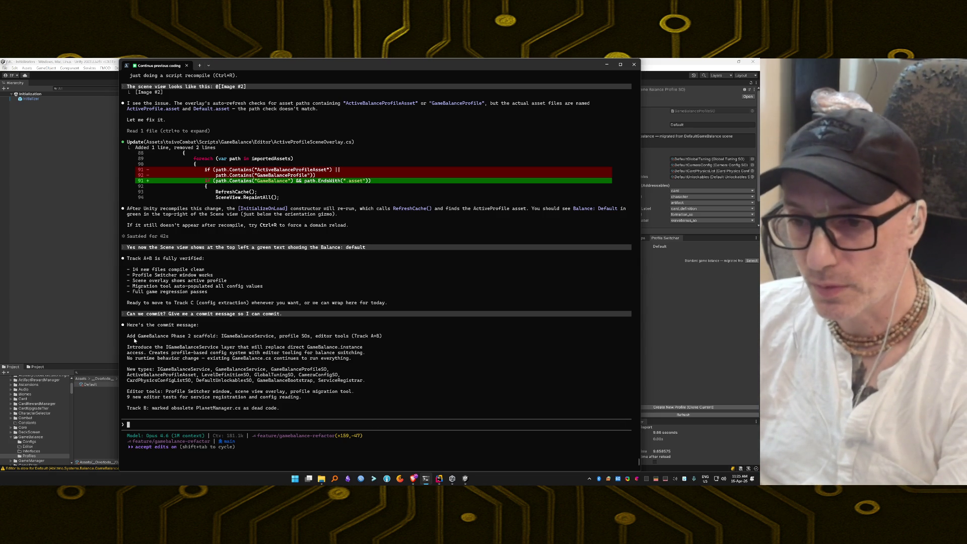
# Copy Claude's suggested commit message and switch to Rider.
pyautogui.moveTo(128, 338); pyautogui.dragTo(281, 409)
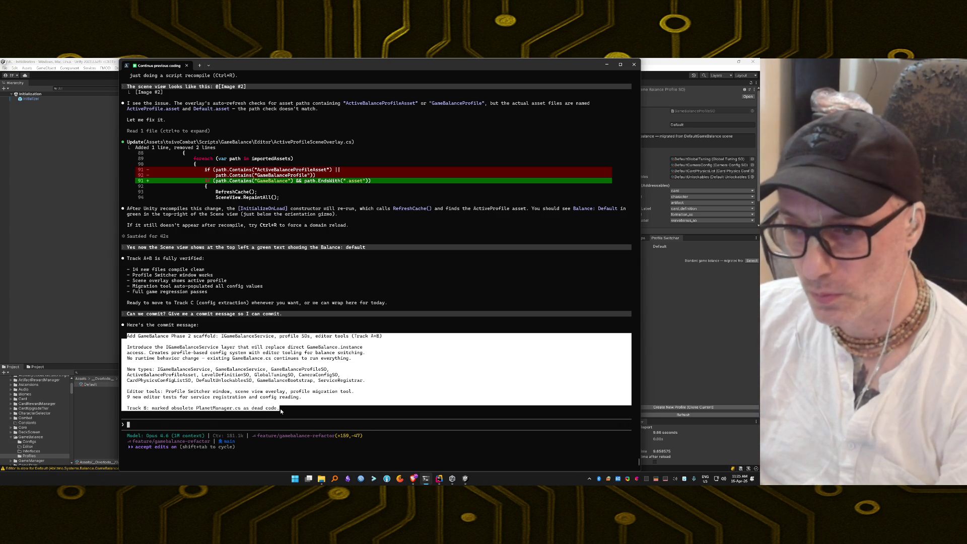
pyautogui.hotkey('ctrl', 'c')
pyautogui.click(439, 479)
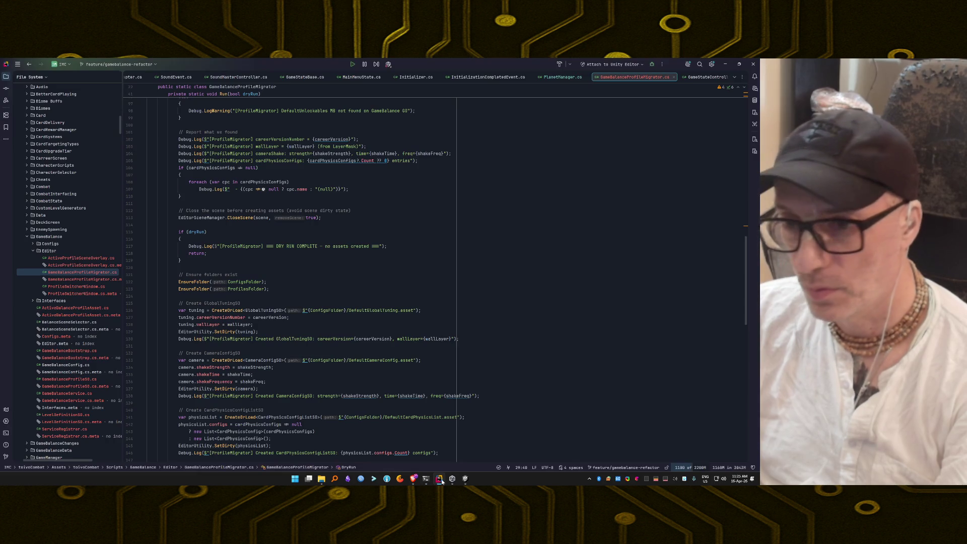
# Commit the 18 modified and 47 unversioned files with the pasted message, then view the index.lock error.
pyautogui.click(6, 88)
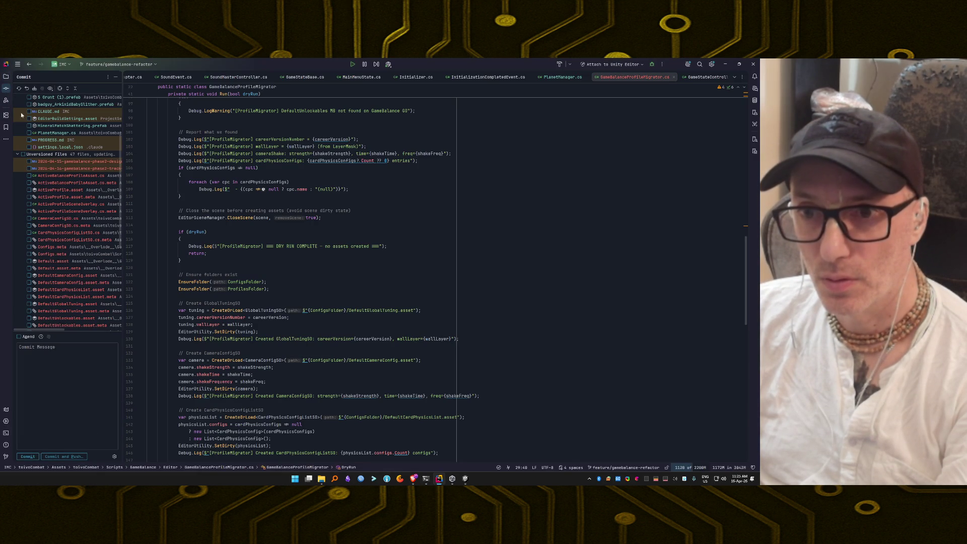
pyautogui.click(23, 98)
pyautogui.click(24, 232)
pyautogui.scroll(-10, 65, 283)
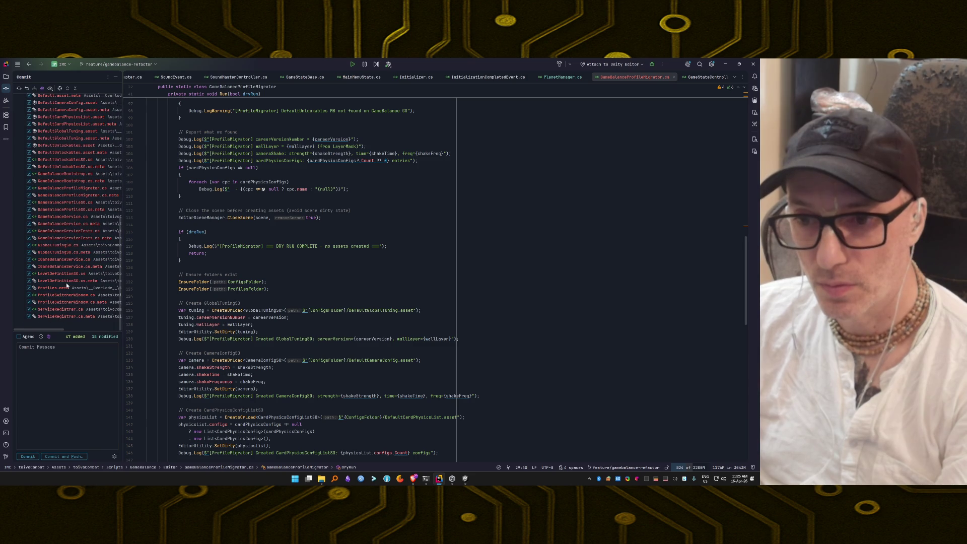
pyautogui.click(65, 382)
pyautogui.hotkey('ctrl', 'v')
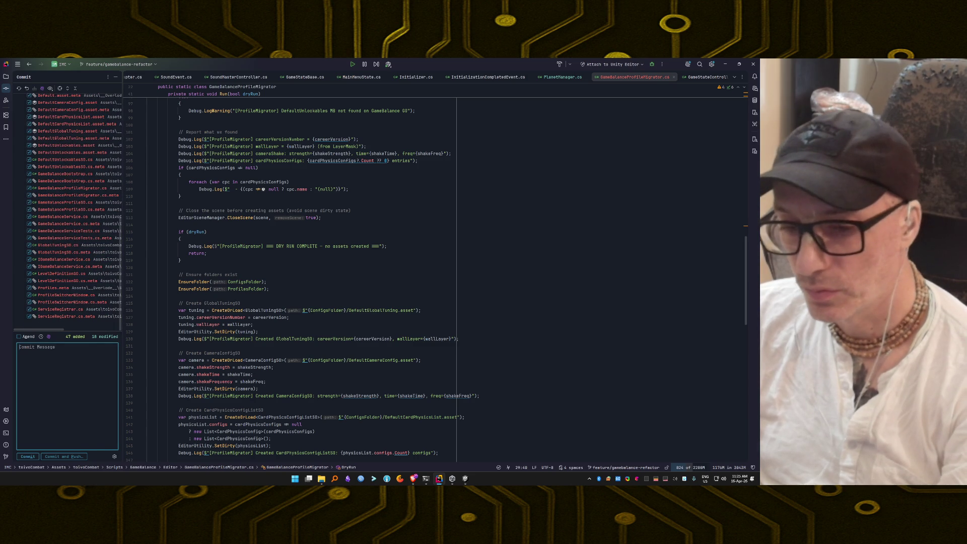
pyautogui.click(35, 456)
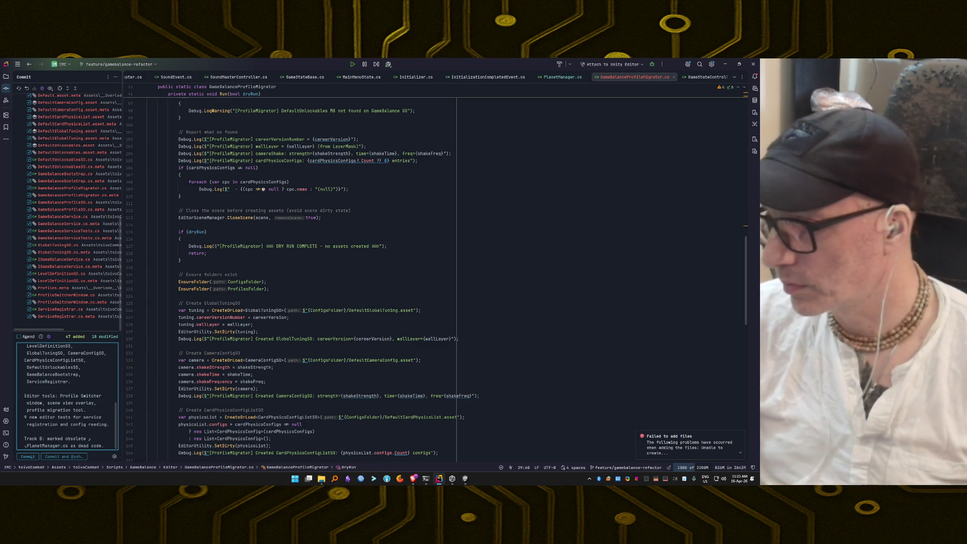
pyautogui.click(742, 454)
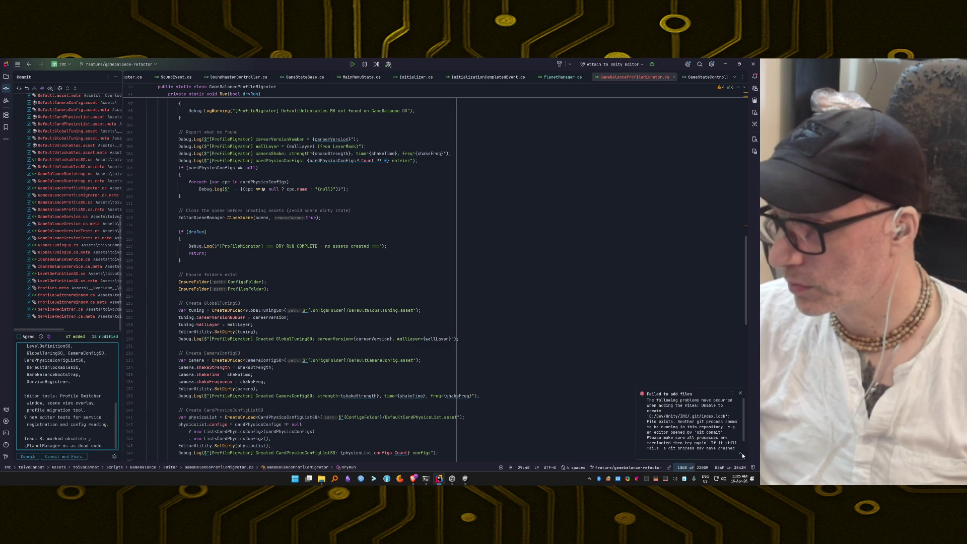
# Open IMC\.git in Explorer and check index.lock with File Locksmith, finding no locking process.
pyautogui.click(322, 478)
pyautogui.click(141, 302)
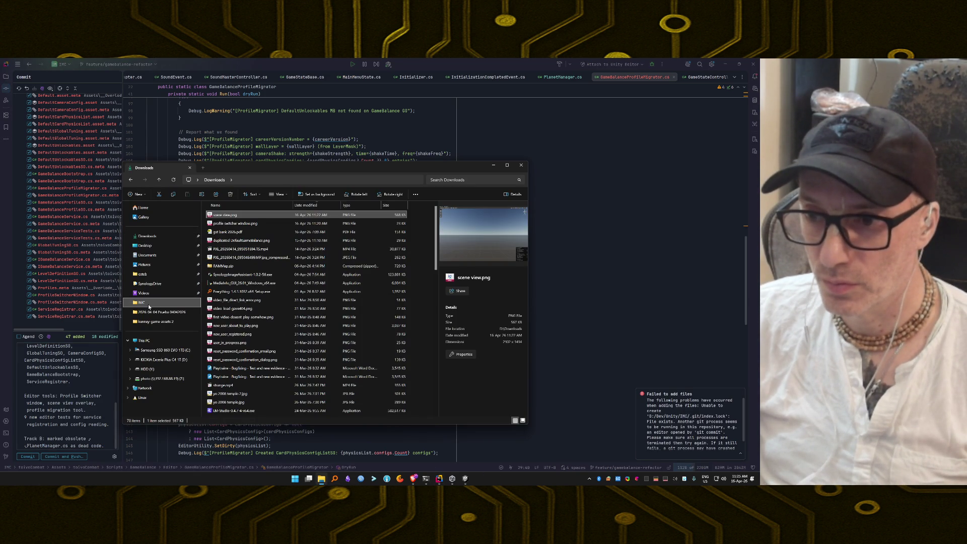
pyautogui.doubleClick(216, 223)
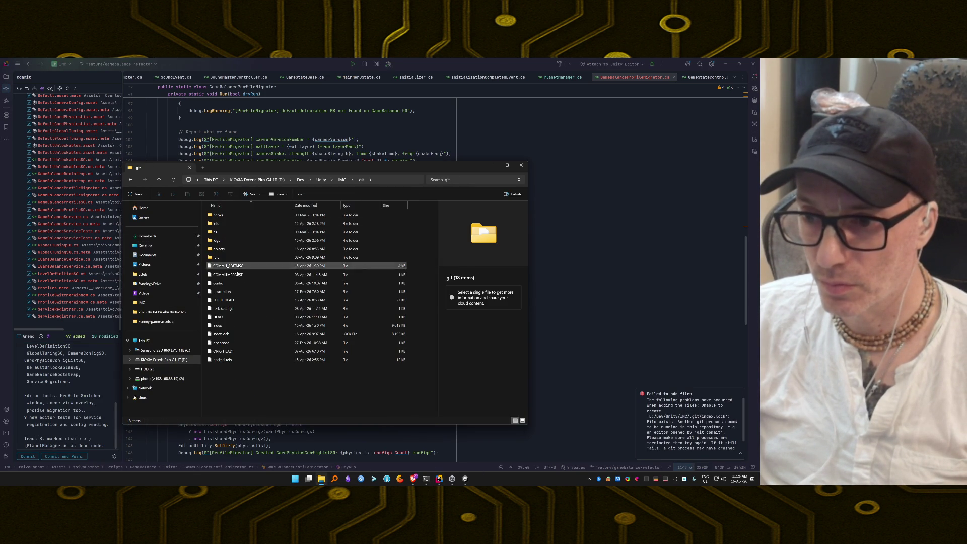
pyautogui.rightClick(237, 333)
pyautogui.click(220, 334)
pyautogui.rightClick(220, 334)
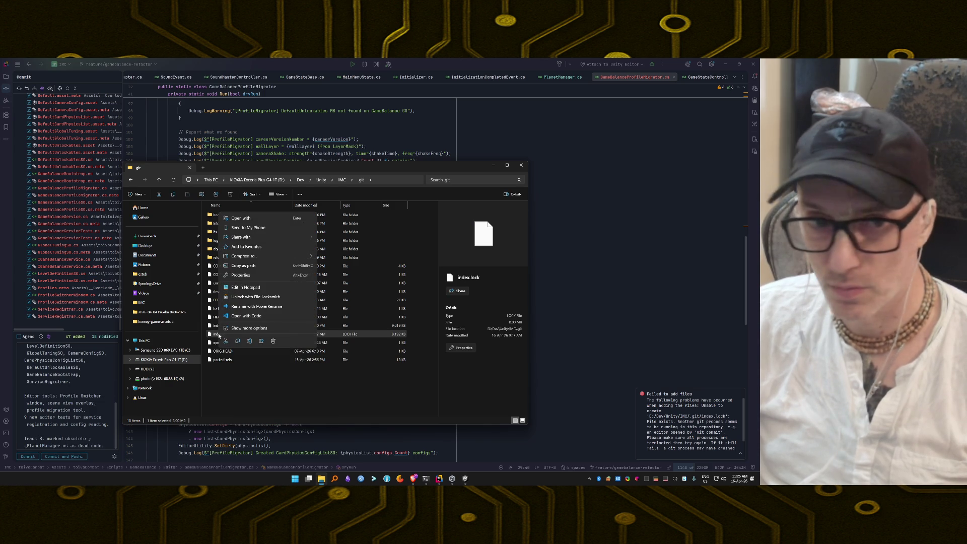
pyautogui.click(272, 296)
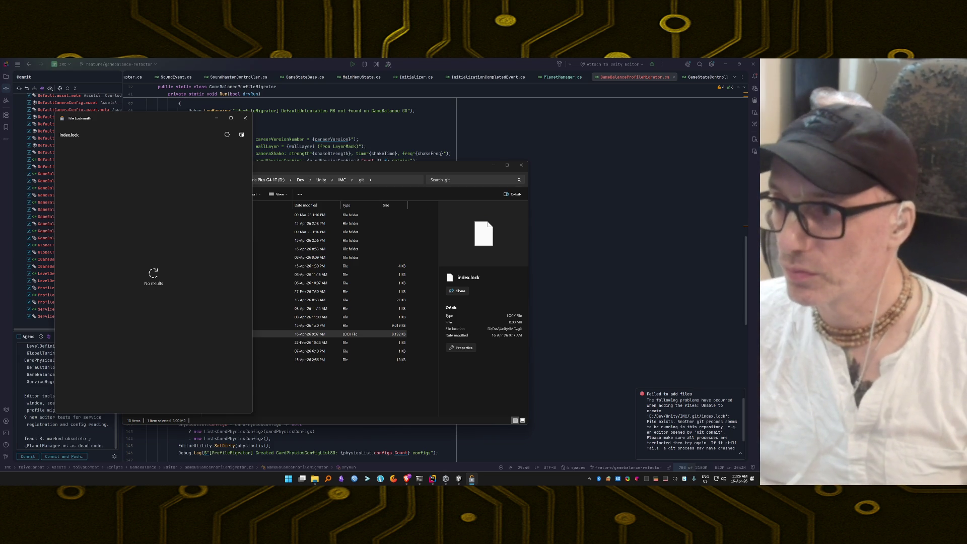
pyautogui.click(147, 225)
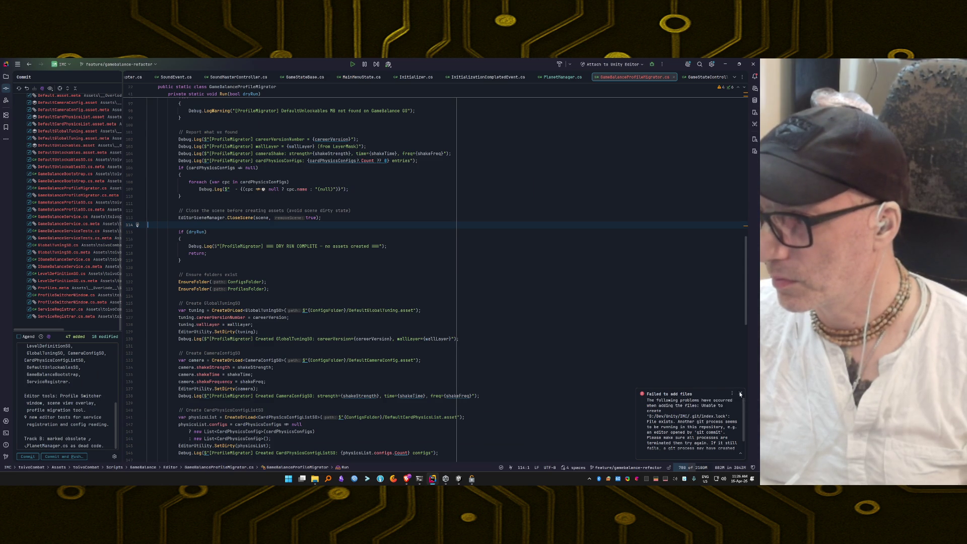
# Retry Commit and Push, which fails again on index.lock, then switch to the terminal.
pyautogui.click(740, 394)
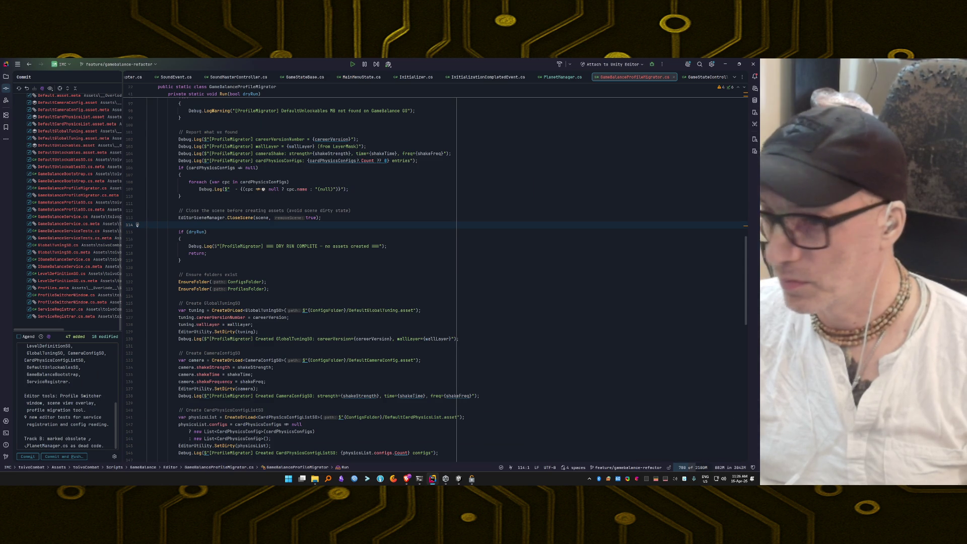
pyautogui.click(29, 455)
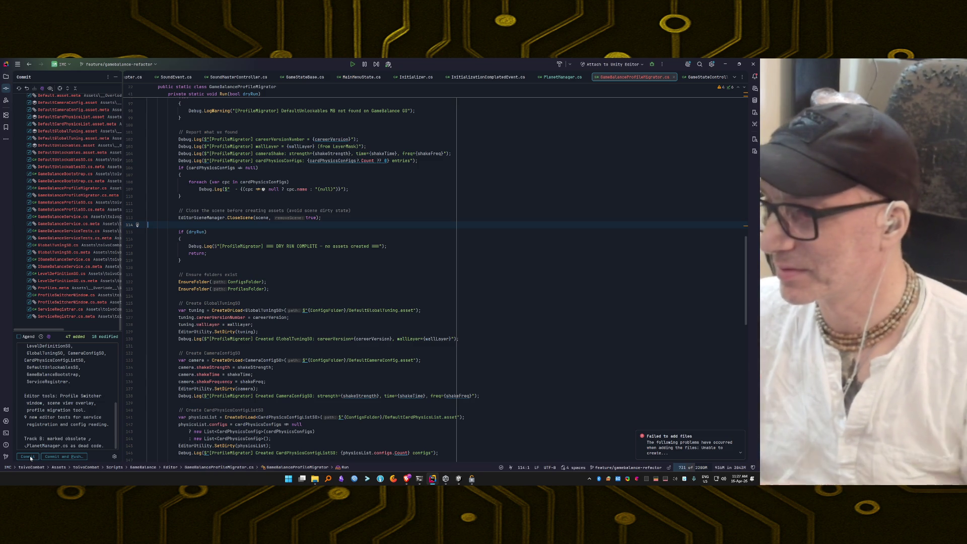
pyautogui.click(739, 453)
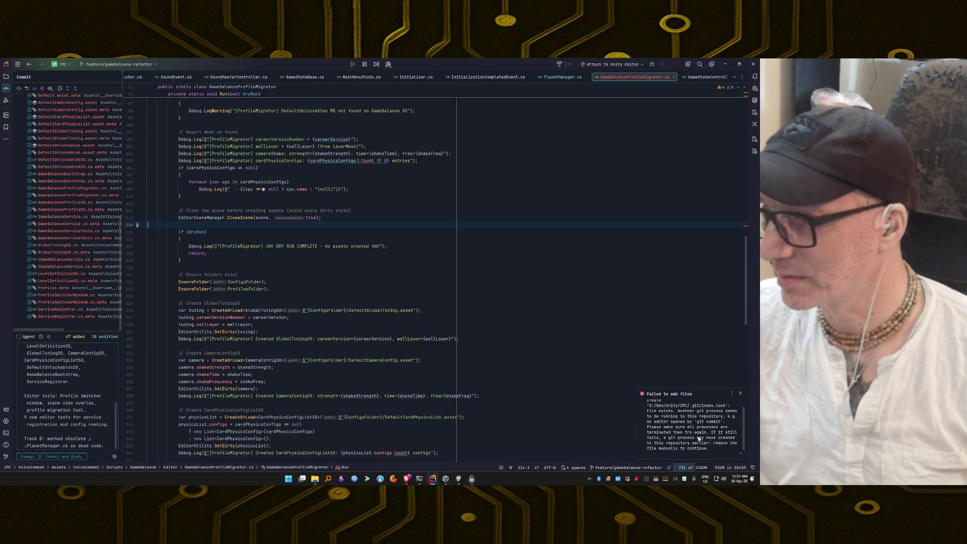
pyautogui.click(740, 393)
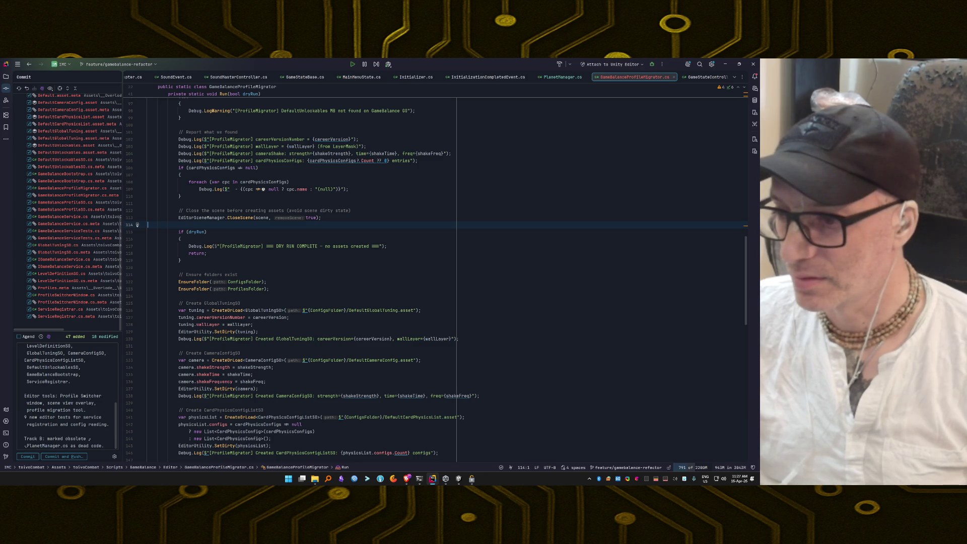
pyautogui.click(418, 480)
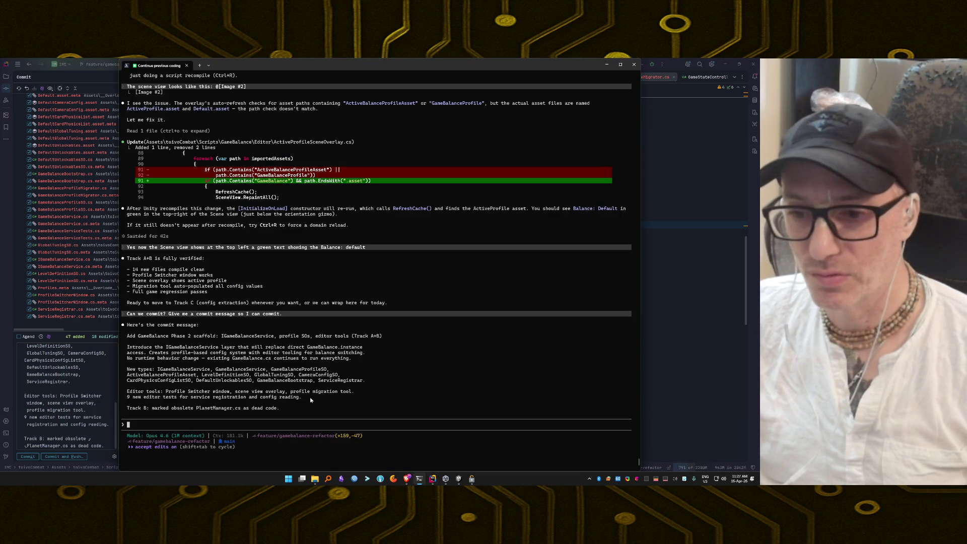
# In a new PowerShell tab, go to D:\Dev\Unity\IMC\.git and list its contents.
pyautogui.click(199, 65)
pyautogui.write('d:')
pyautogui.press('Return')
pyautogui.write('cd dev\\Unity\\IMC')
pyautogui.press('Return')
pyautogui.write('cd .gi')
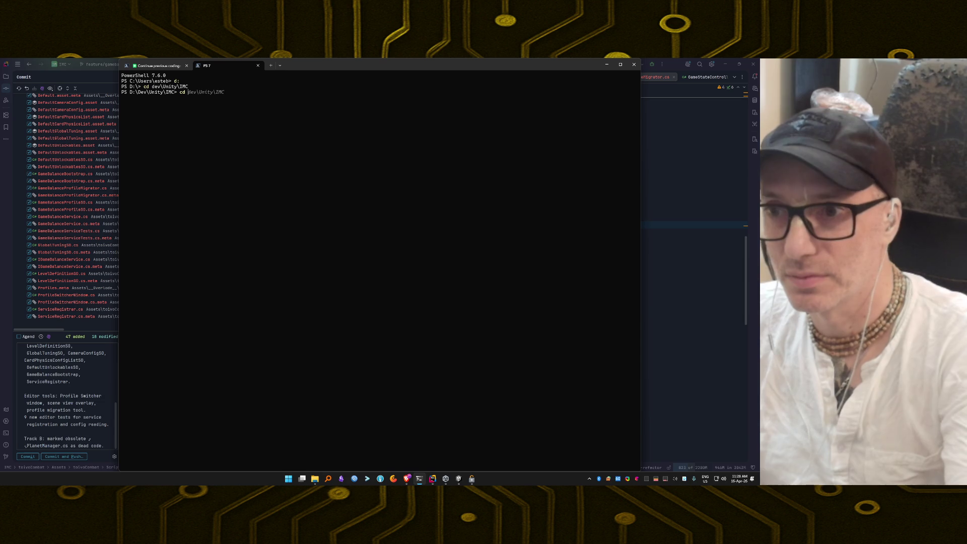
pyautogui.press('Tab')
pyautogui.press('Return')
pyautogui.write('dir')
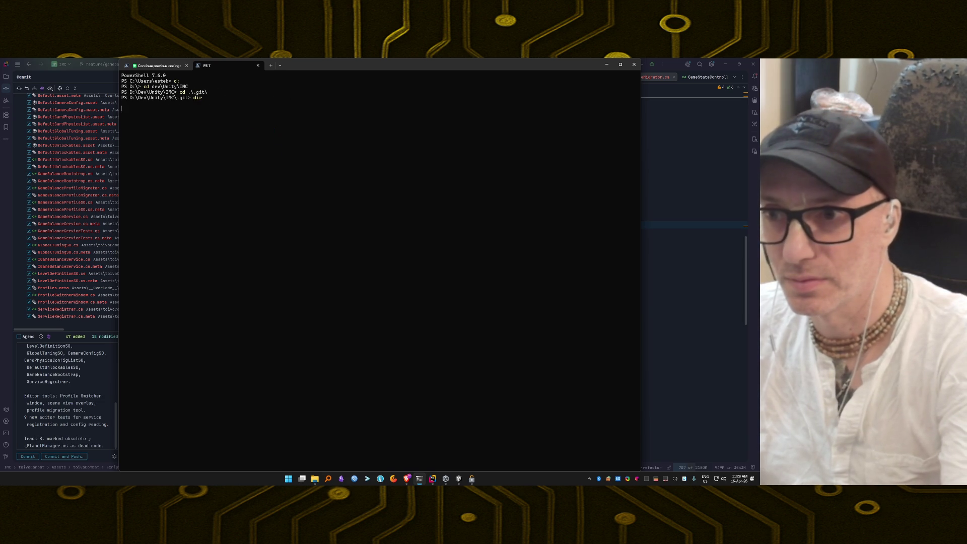
pyautogui.press('Return')
# Delete index.lock with rm .\index.lock and confirm it no longer appears in dir.
pyautogui.write('rm .\\index')
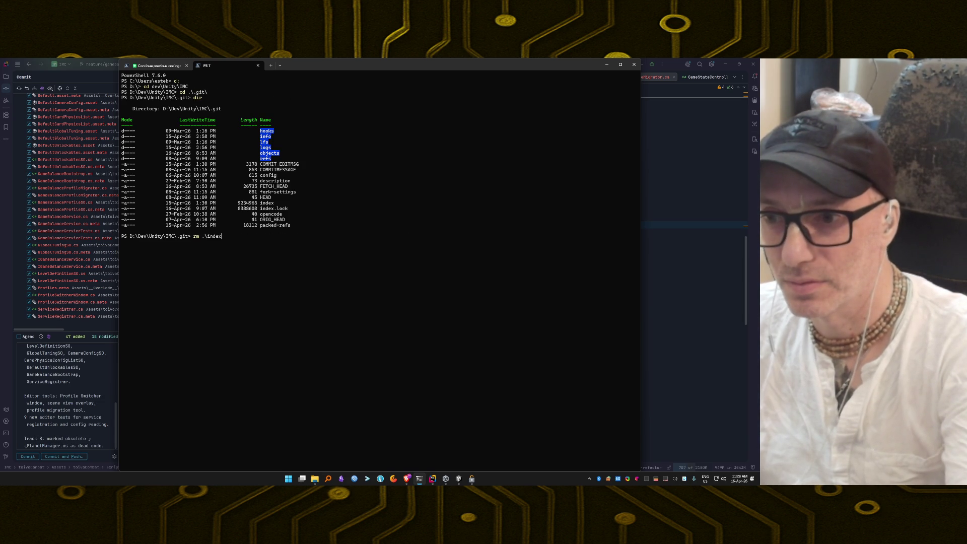
pyautogui.write('.lock')
pyautogui.press('Return')
pyautogui.write('dir')
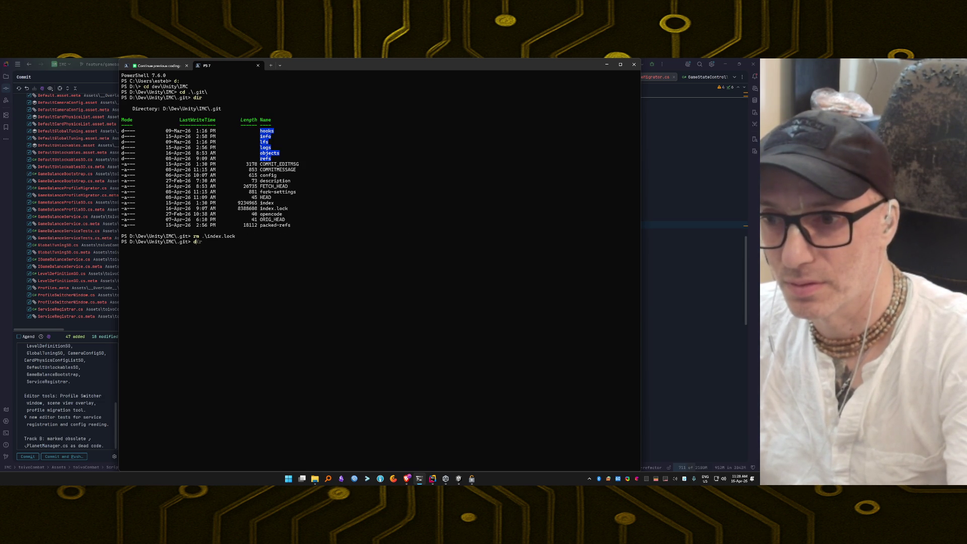
pyautogui.press('Return')
pyautogui.hotkey('alt', 'Tab')
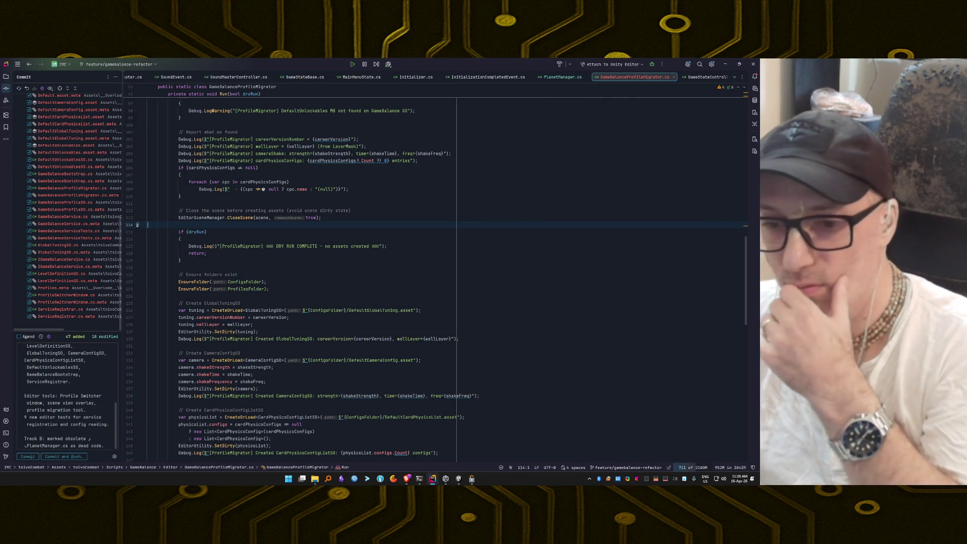
# Back out of the commit at the unsaved-changes warning and check Unity for unsaved changes.
pyautogui.click(33, 456)
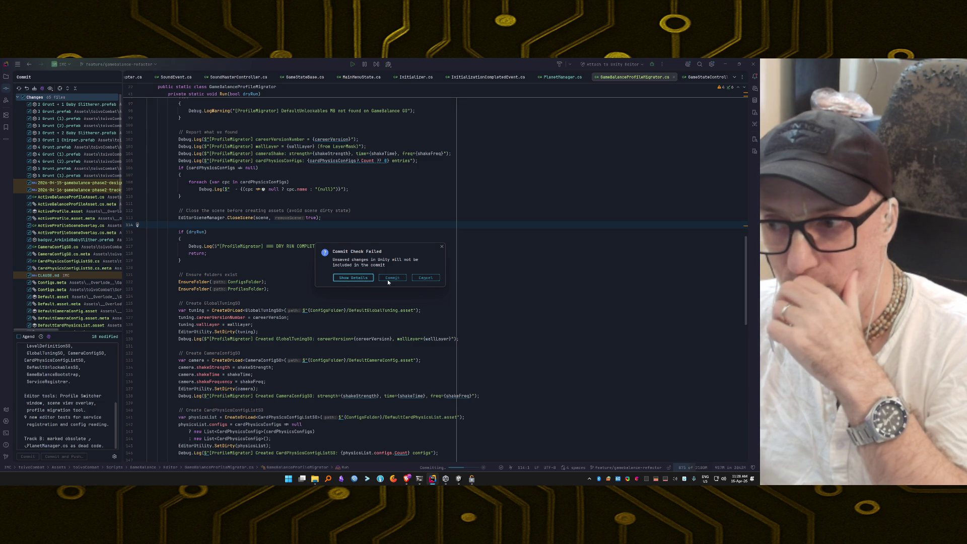
pyautogui.click(428, 278)
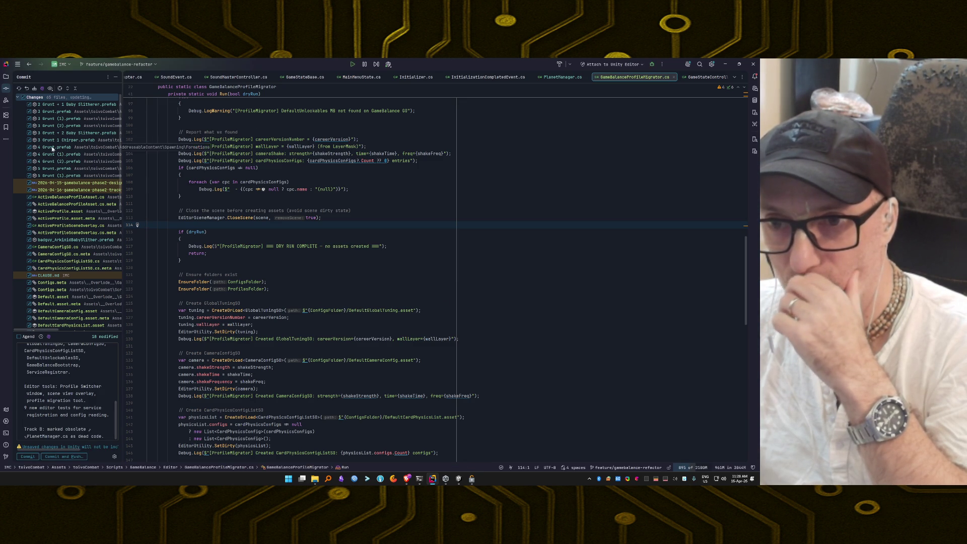
pyautogui.scroll(-10, 49, 146)
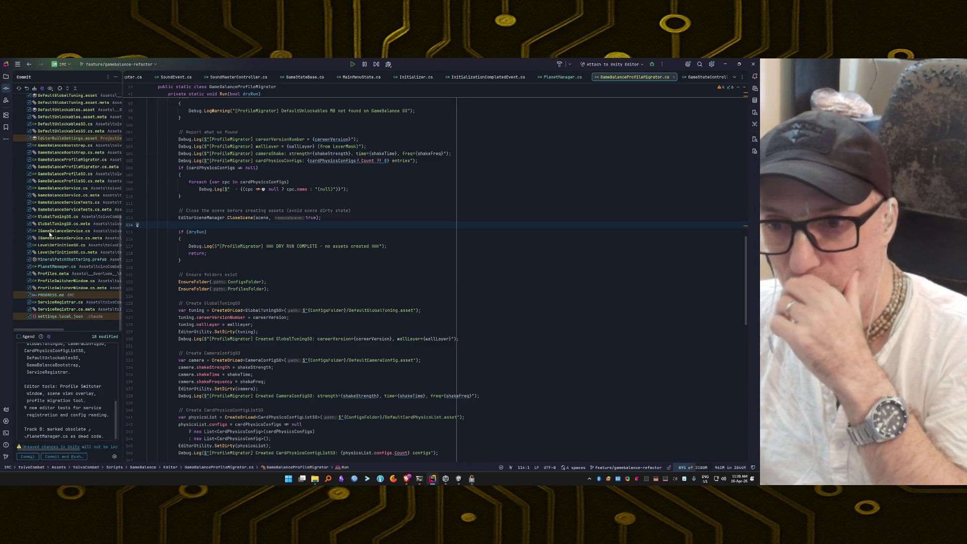
pyautogui.click(459, 479)
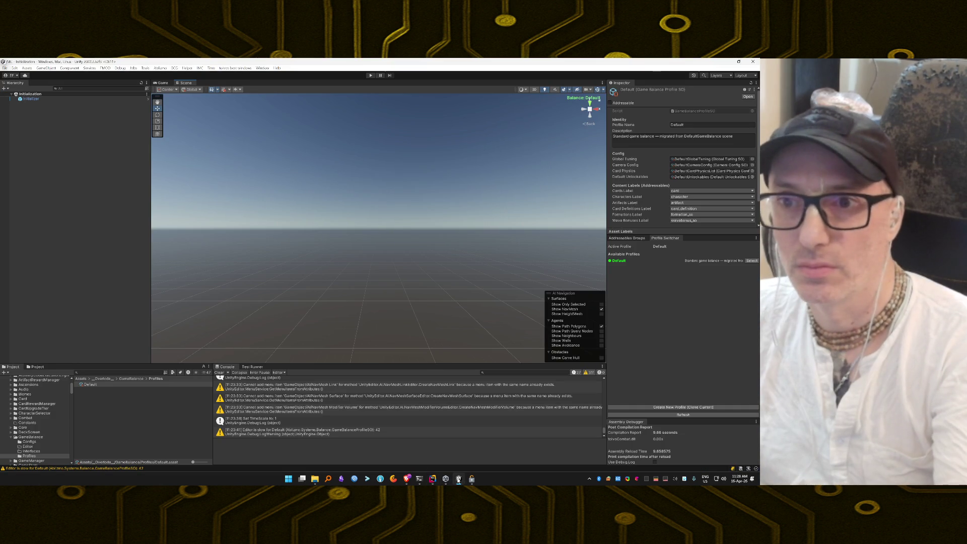
pyautogui.hotkey('alt', 'Tab')
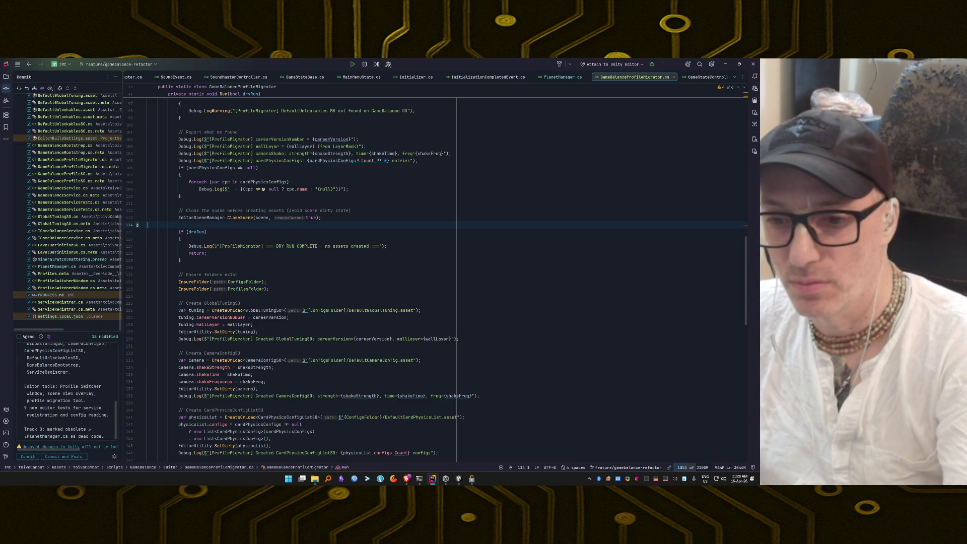
# Commit anyway past the Unity warning and confirm the new commit in the Git log.
pyautogui.click(27, 456)
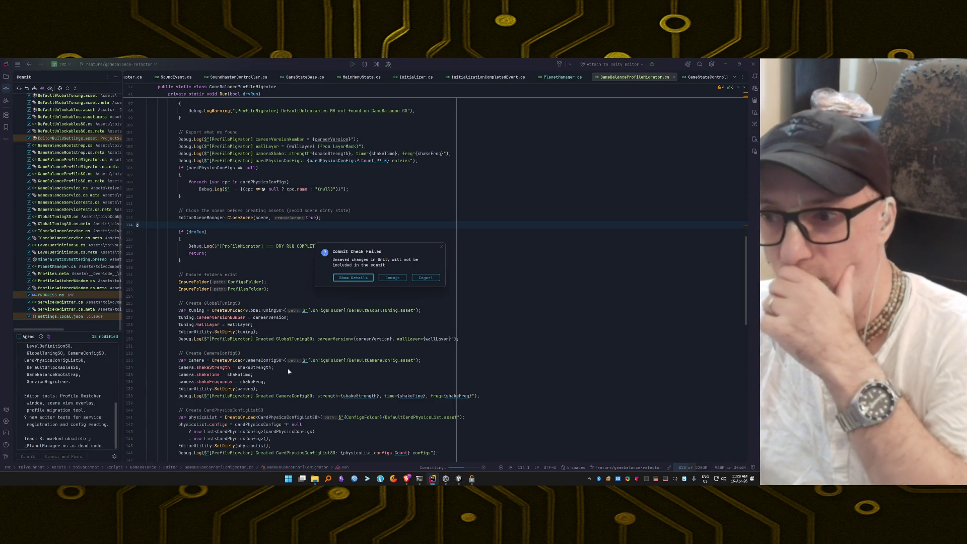
pyautogui.click(393, 277)
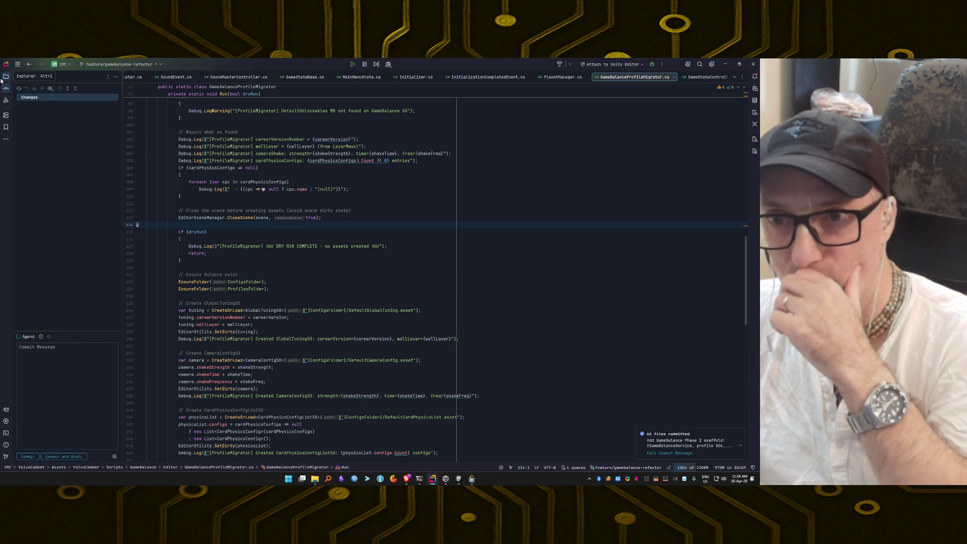
pyautogui.click(5, 456)
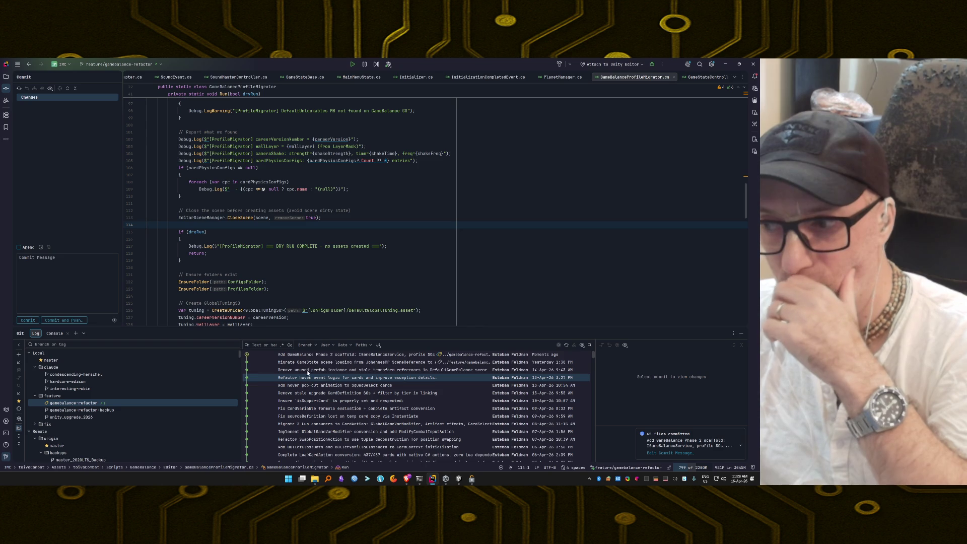
pyautogui.click(5, 77)
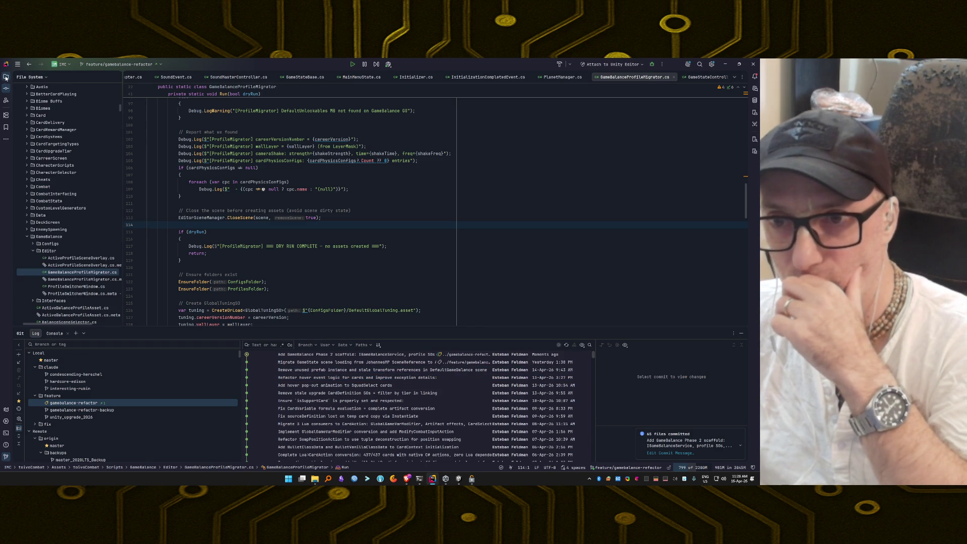